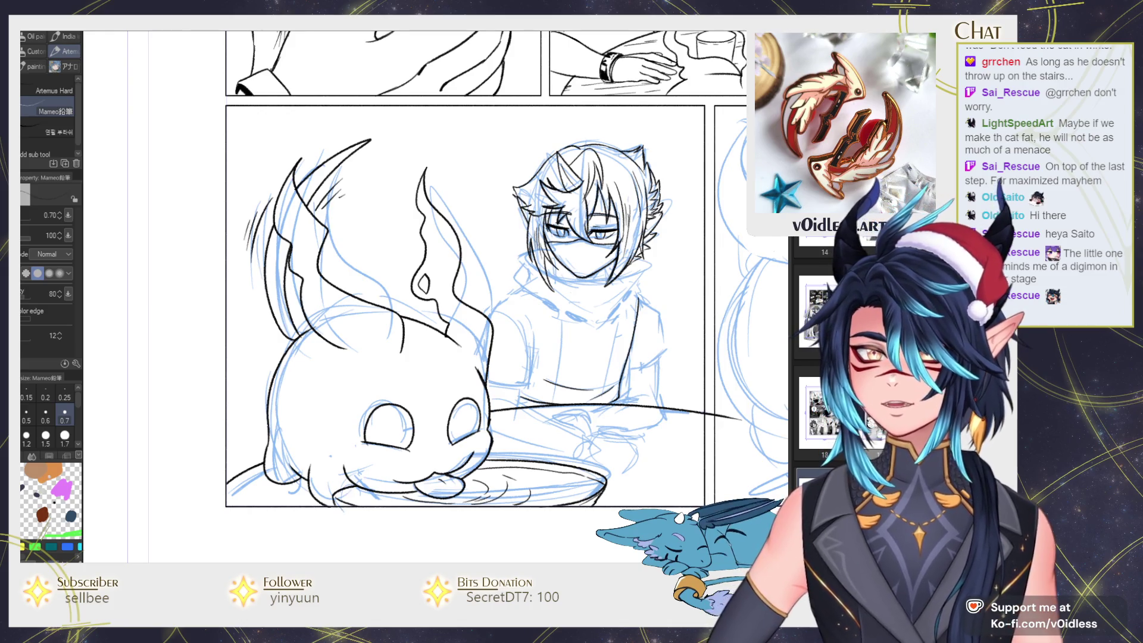
Move the pasted black cat sticker into the left margin beside the bottom-left panel and commit it
{"action": "scroll", "coordinate": [287, 138], "scroll_direction": "down", "scroll_amount": 5}
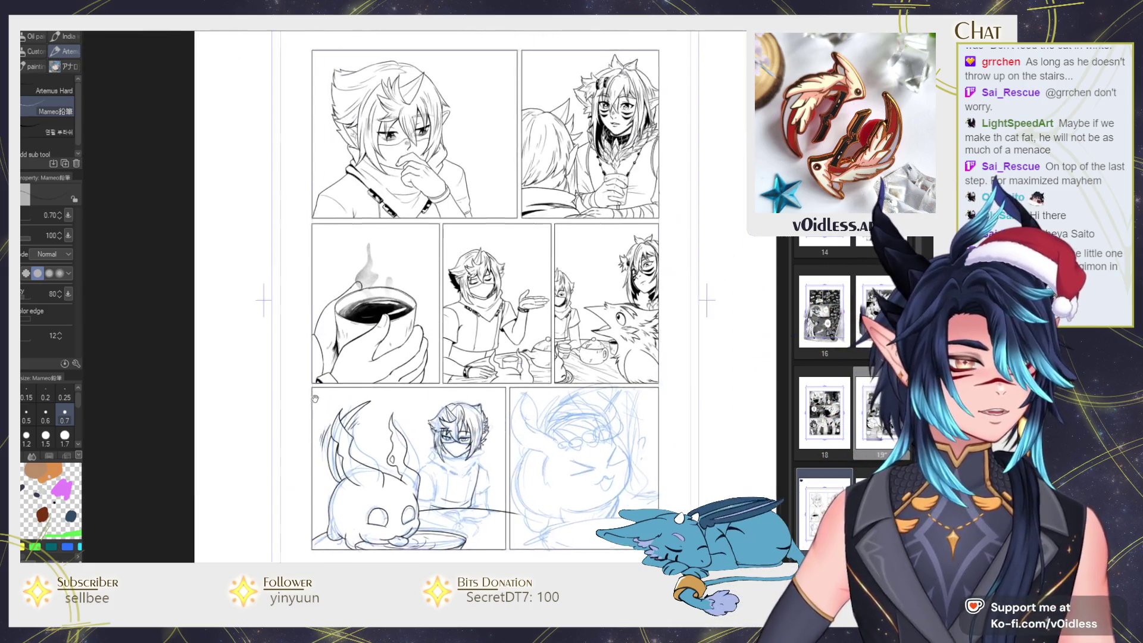
{"action": "key", "text": "ctrl+t"}
{"action": "scroll", "coordinate": [287, 139], "scroll_direction": "down", "scroll_amount": 5}
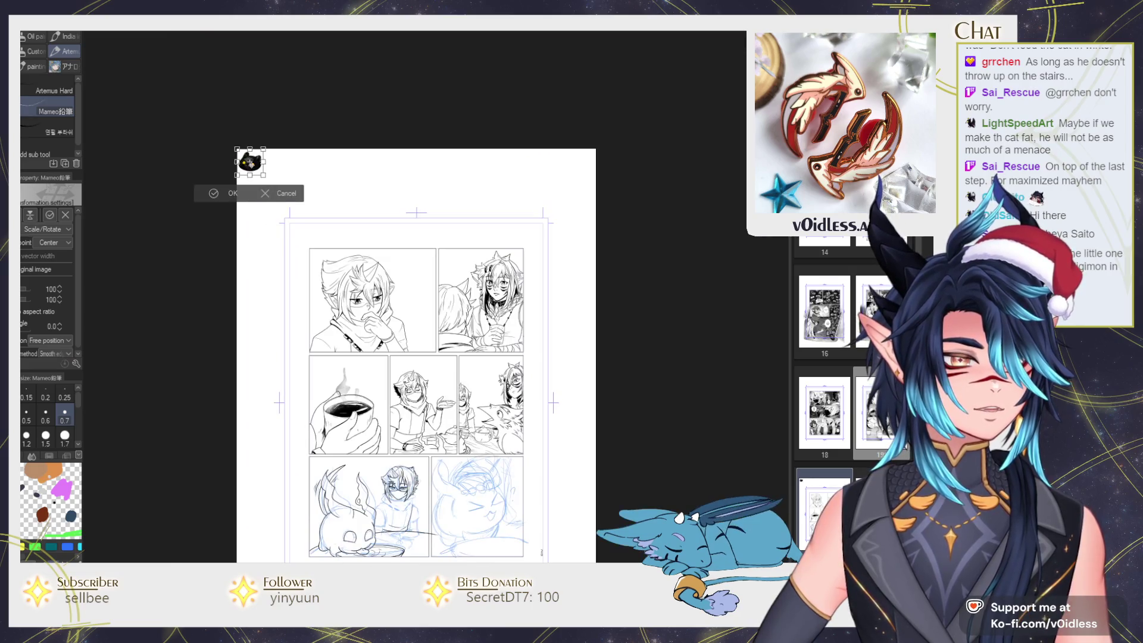
{"action": "left_click_drag", "start_coordinate": [250, 162], "coordinate": [288, 536]}
{"action": "scroll", "coordinate": [288, 524], "scroll_direction": "up", "scroll_amount": 5}
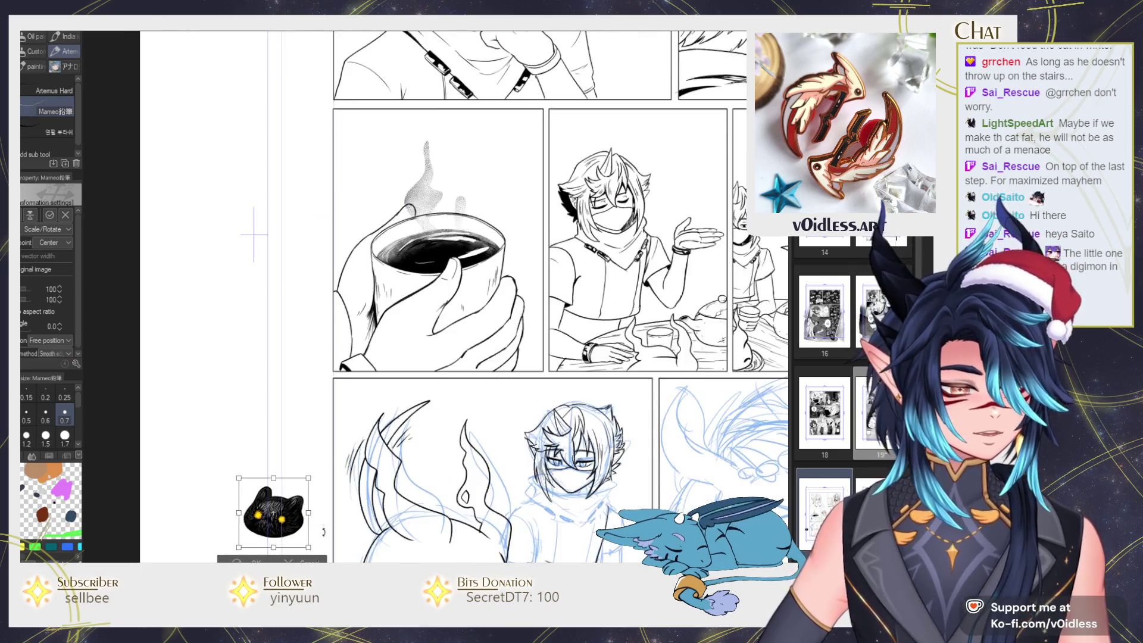
{"action": "scroll", "coordinate": [329, 324], "scroll_direction": "up", "scroll_amount": 1}
{"action": "key", "text": "Return"}
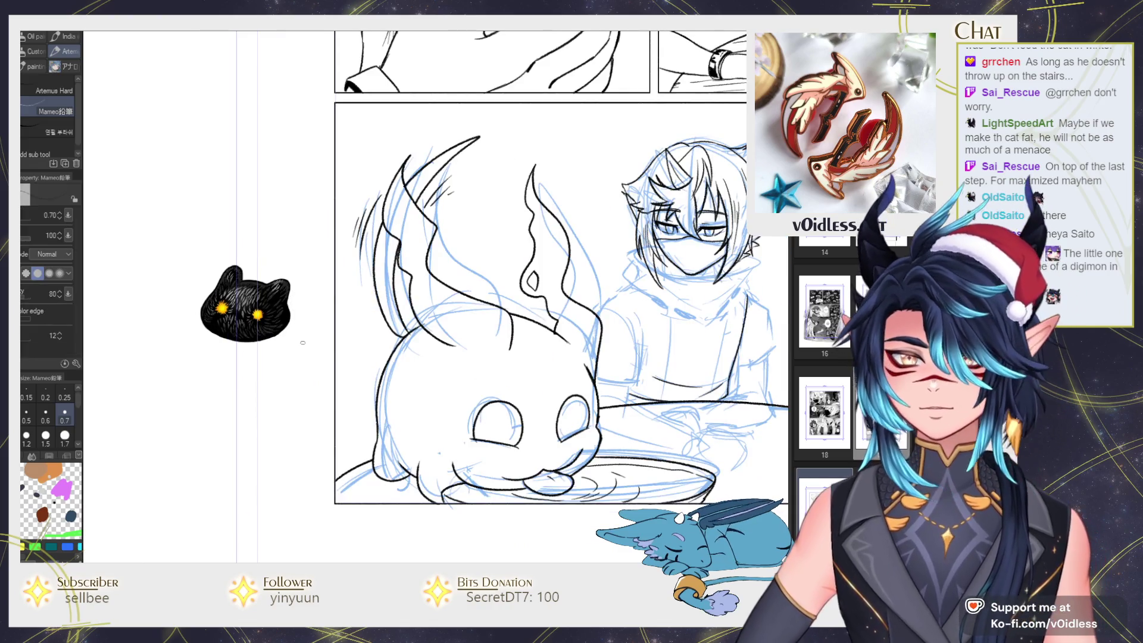
{"action": "scroll", "coordinate": [346, 375], "scroll_direction": "up", "scroll_amount": 1}
{"action": "left_click_drag", "start_coordinate": [347, 375], "coordinate": [351, 362]}
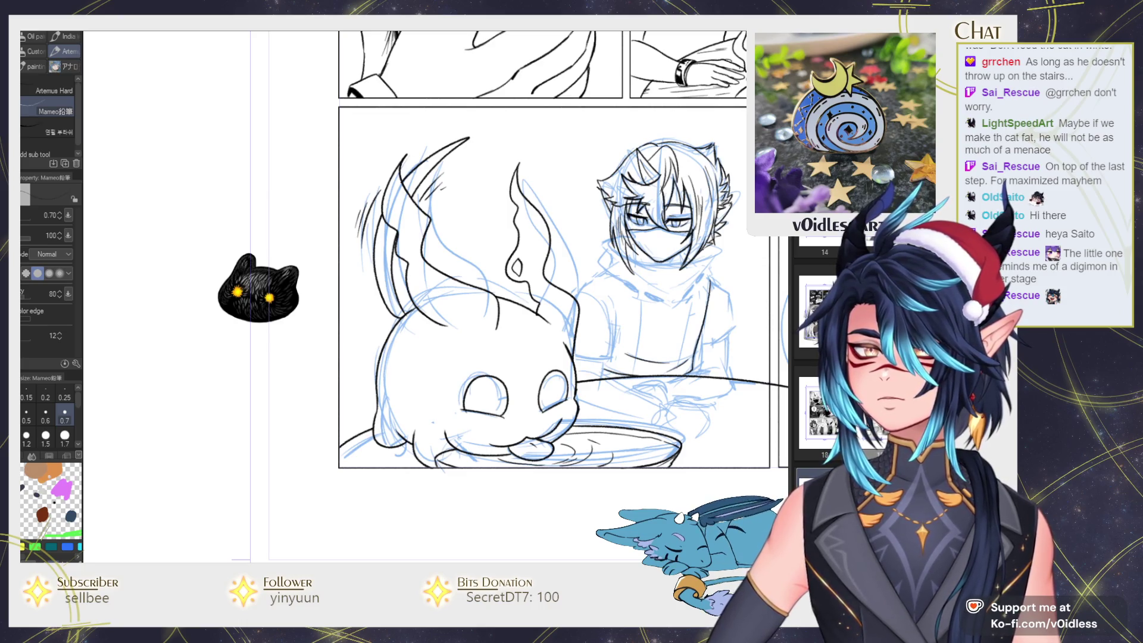
{"action": "scroll", "coordinate": [258, 290], "scroll_direction": "down", "scroll_amount": 5}
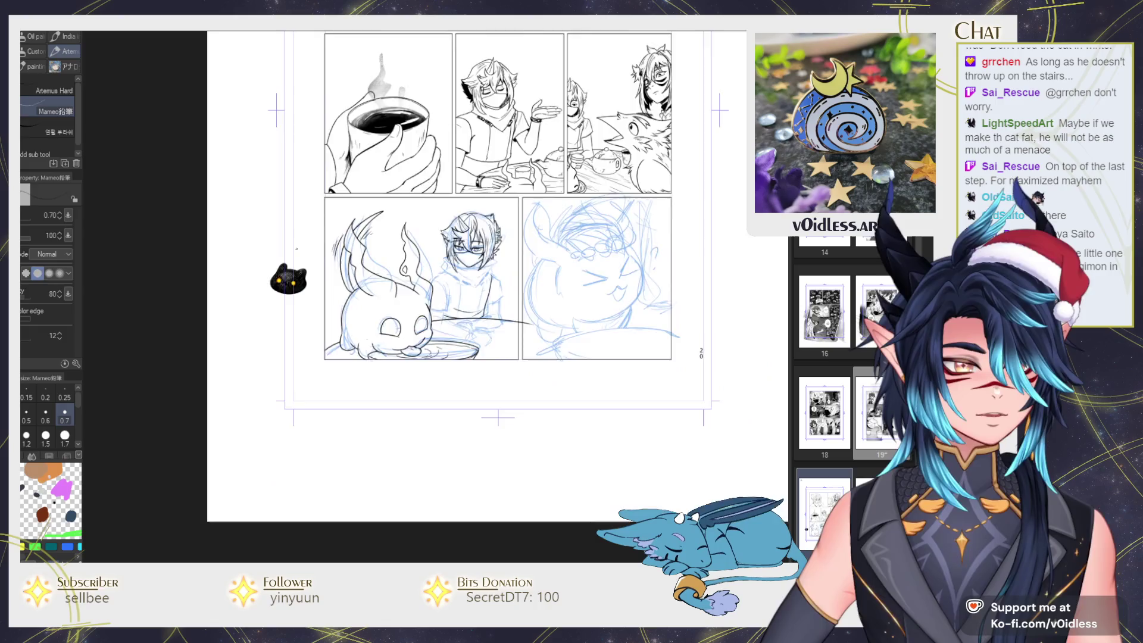
Place the white bunny sticker beside the black cat, enlarged to about 140%, and commit it
{"action": "key", "text": "ctrl+t"}
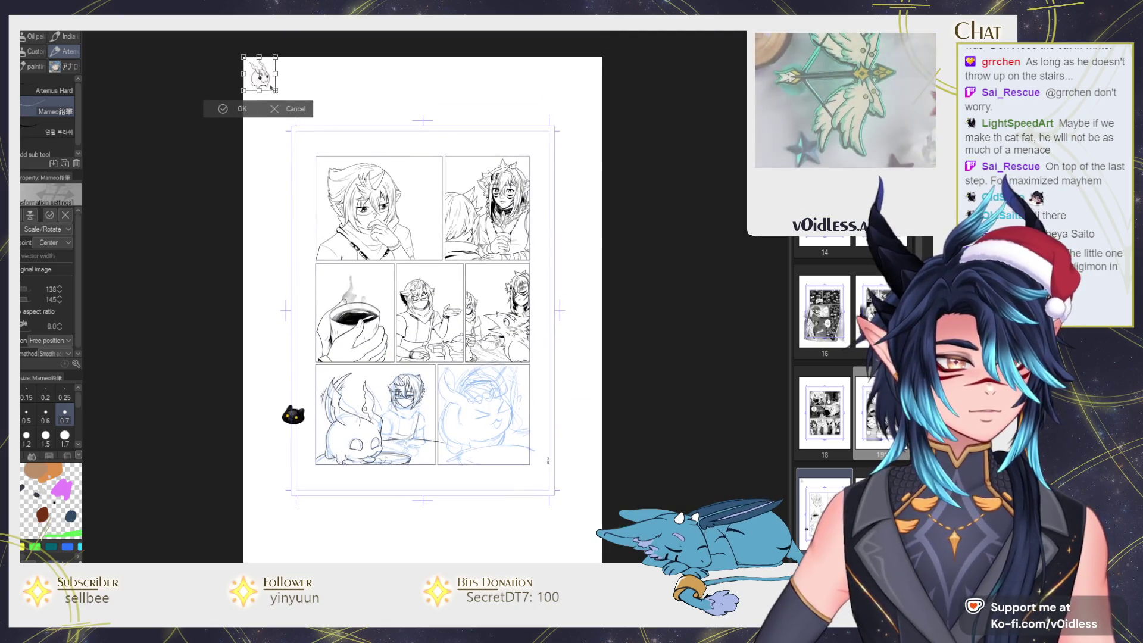
{"action": "mouse_move", "coordinate": [254, 68]}
{"action": "left_mouse_down"}
{"action": "mouse_move", "coordinate": [286, 449]}
{"action": "mouse_move", "coordinate": [298, 463]}
{"action": "left_mouse_up"}
{"action": "scroll", "coordinate": [298, 463], "scroll_direction": "up", "scroll_amount": 5}
{"action": "scroll", "coordinate": [297, 463], "scroll_direction": "up", "scroll_amount": 2}
{"action": "key", "text": "Return"}
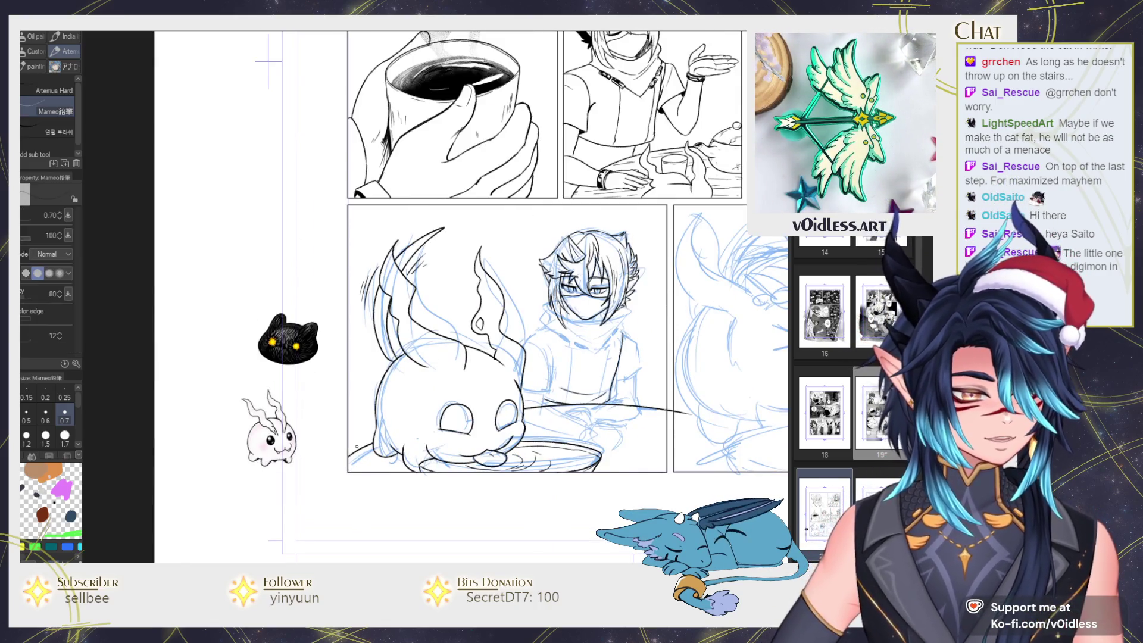
{"action": "scroll", "coordinate": [356, 407], "scroll_direction": "up", "scroll_amount": 3}
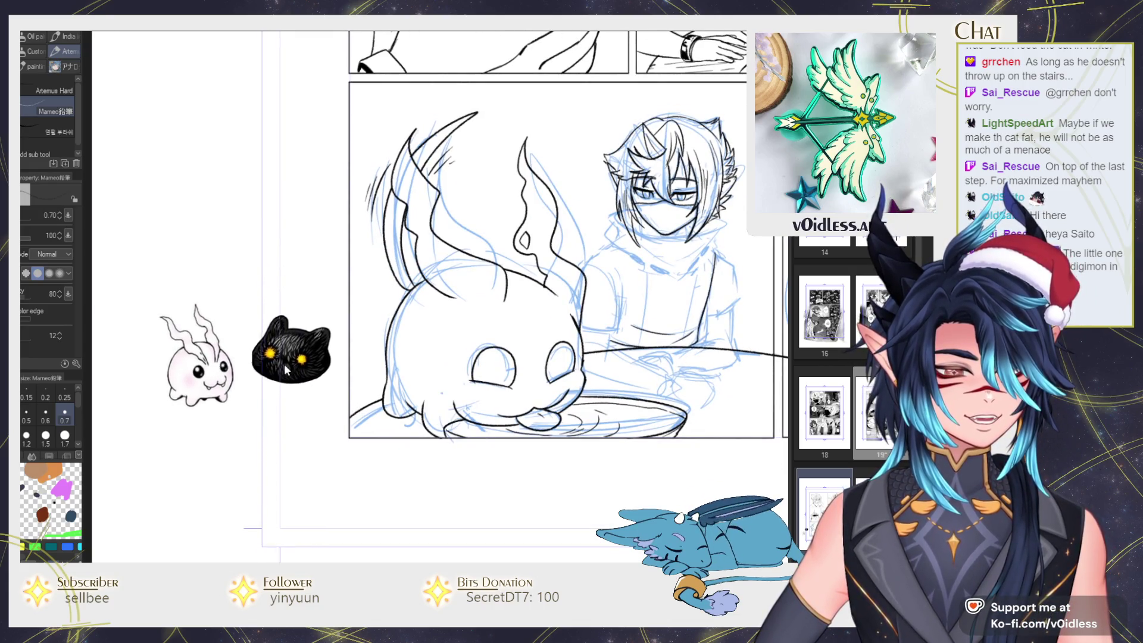
{"action": "scroll", "coordinate": [254, 362], "scroll_direction": "down", "scroll_amount": 1}
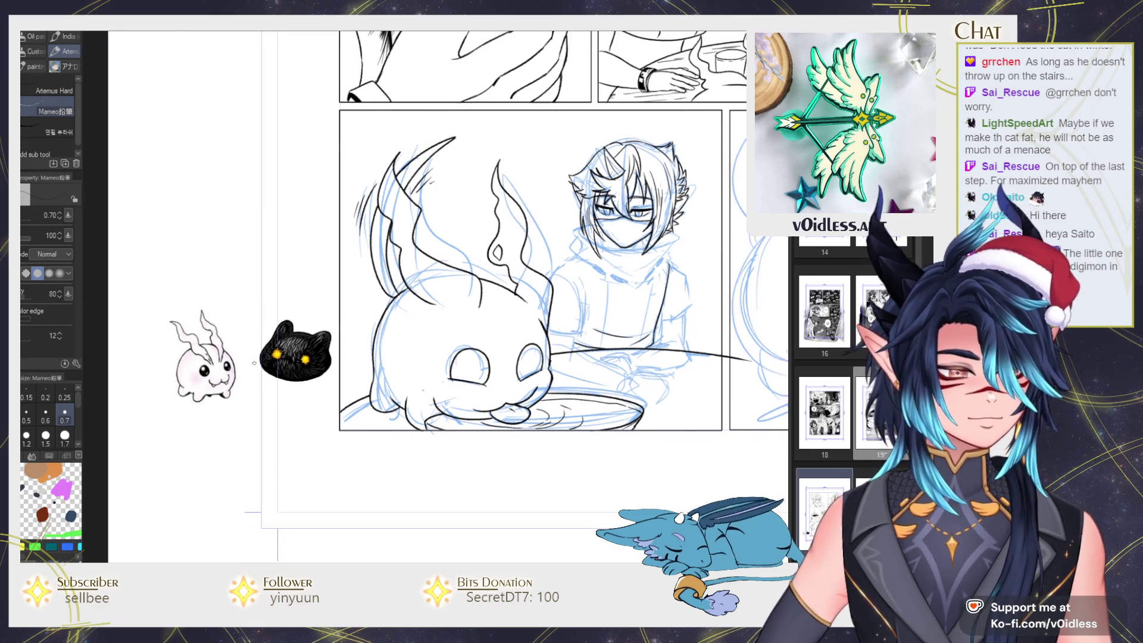
{"action": "left_click_drag", "start_coordinate": [254, 363], "coordinate": [268, 354]}
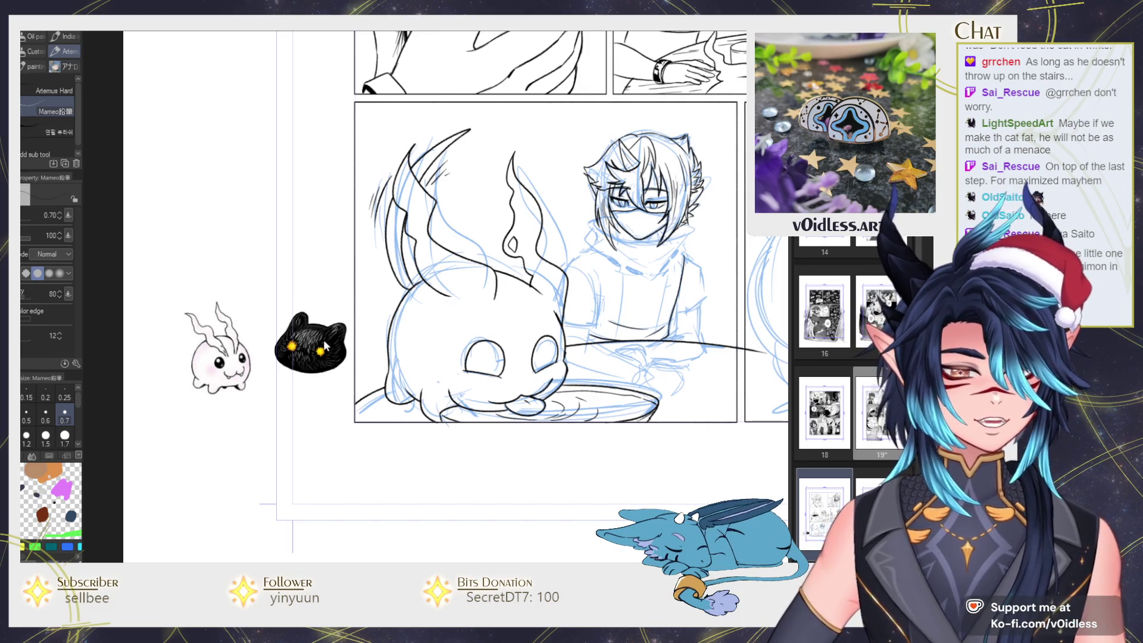
{"action": "scroll", "coordinate": [325, 346], "scroll_direction": "up", "scroll_amount": 2}
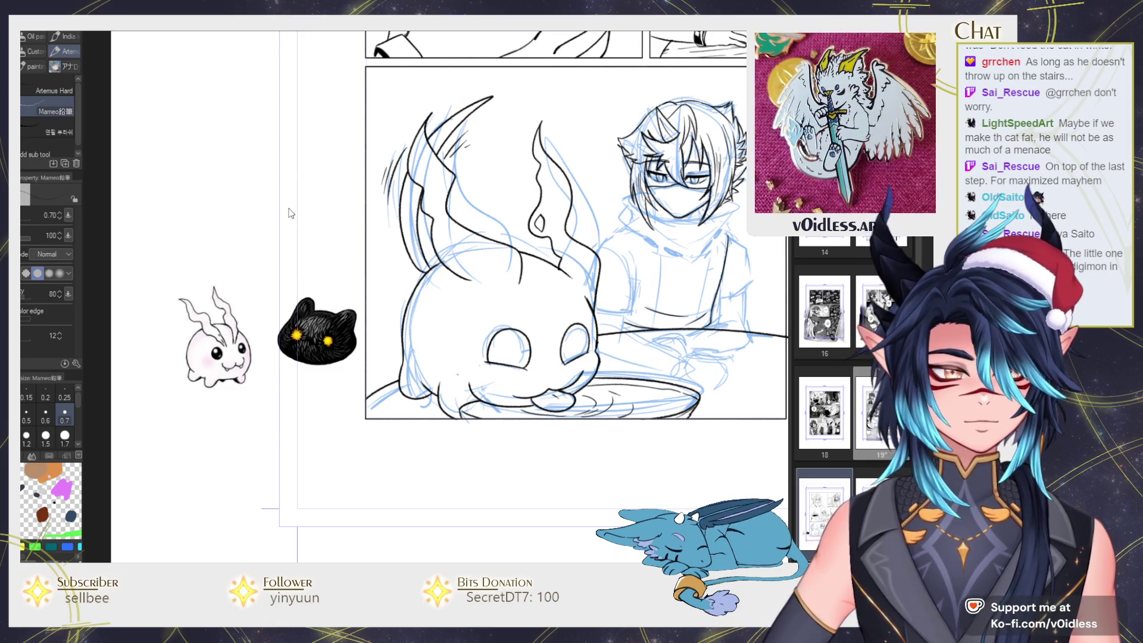
{"action": "scroll", "coordinate": [308, 179], "scroll_direction": "down", "scroll_amount": 3}
Paste a character sticker, scale it to 222%, and place it above the bunny
{"action": "mouse_move", "coordinate": [307, 154]}
{"action": "left_mouse_down"}
{"action": "mouse_move", "coordinate": [336, 304]}
{"action": "mouse_move", "coordinate": [340, 274]}
{"action": "left_mouse_up"}
{"action": "key", "text": "ctrl+v"}
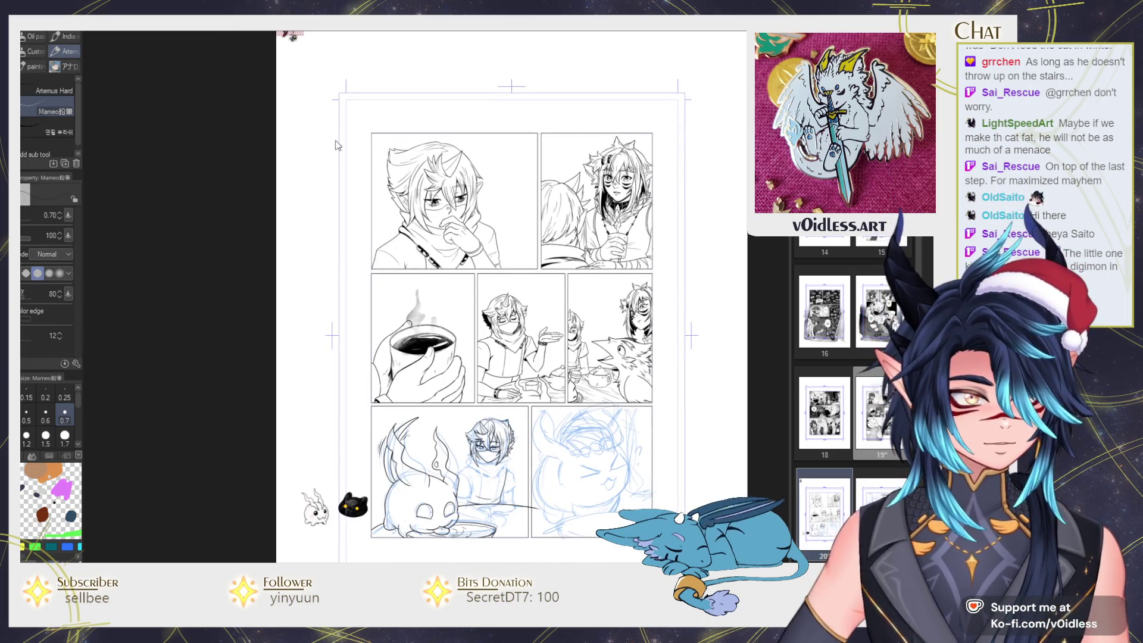
{"action": "key", "text": "ctrl+t"}
{"action": "left_click_drag", "start_coordinate": [301, 39], "coordinate": [310, 470]}
{"action": "scroll", "coordinate": [309, 470], "scroll_direction": "up", "scroll_amount": 2}
{"action": "scroll", "coordinate": [357, 285], "scroll_direction": "up", "scroll_amount": 3}
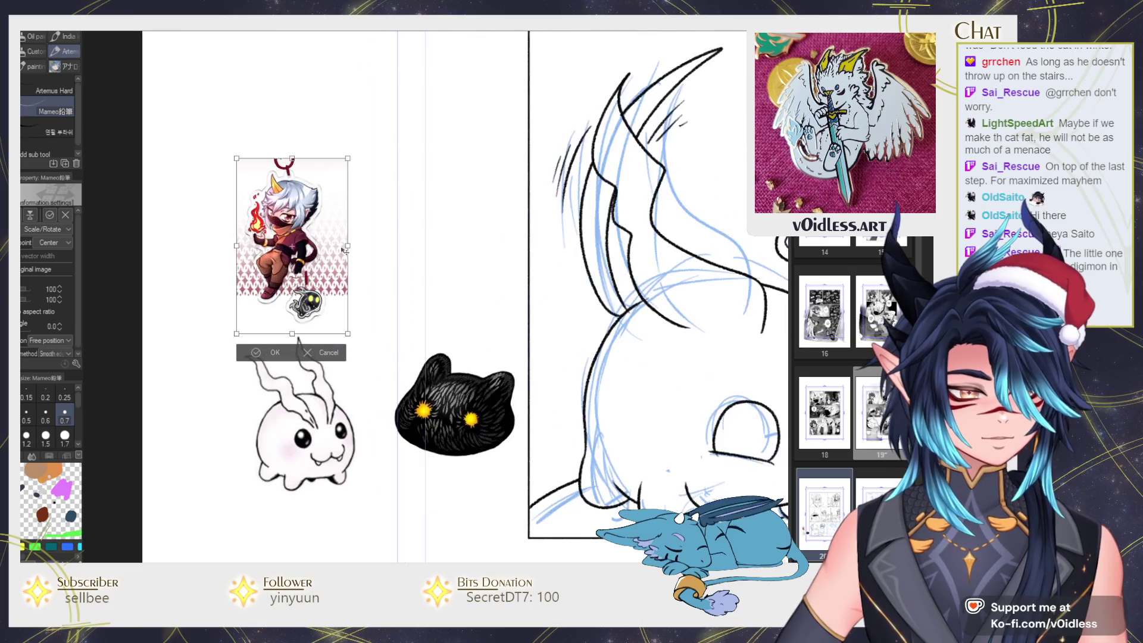
{"action": "left_click_drag", "start_coordinate": [345, 321], "coordinate": [438, 402]}
{"action": "mouse_move", "coordinate": [400, 259]}
{"action": "left_mouse_down"}
{"action": "mouse_move", "coordinate": [384, 256]}
{"action": "mouse_move", "coordinate": [390, 274]}
{"action": "left_mouse_up"}
{"action": "key", "text": "Return"}
Delete the character sticker and the black cat image from the margin
{"action": "scroll", "coordinate": [366, 339], "scroll_direction": "up", "scroll_amount": 2}
{"action": "scroll", "coordinate": [366, 340], "scroll_direction": "up", "scroll_amount": 3}
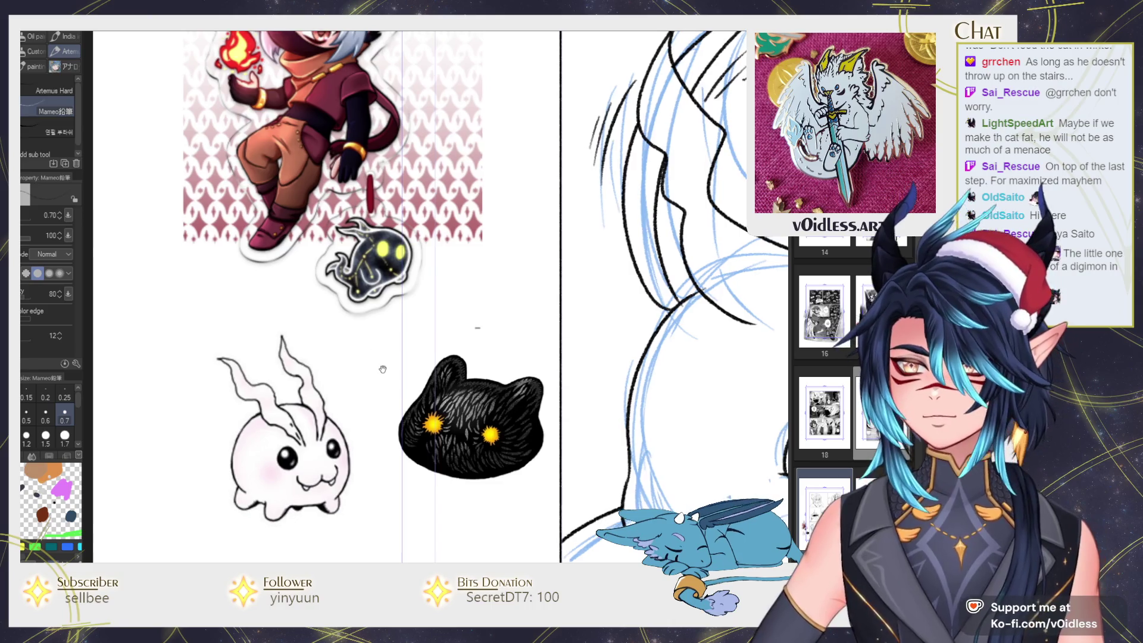
{"action": "scroll", "coordinate": [353, 359], "scroll_direction": "up", "scroll_amount": 2}
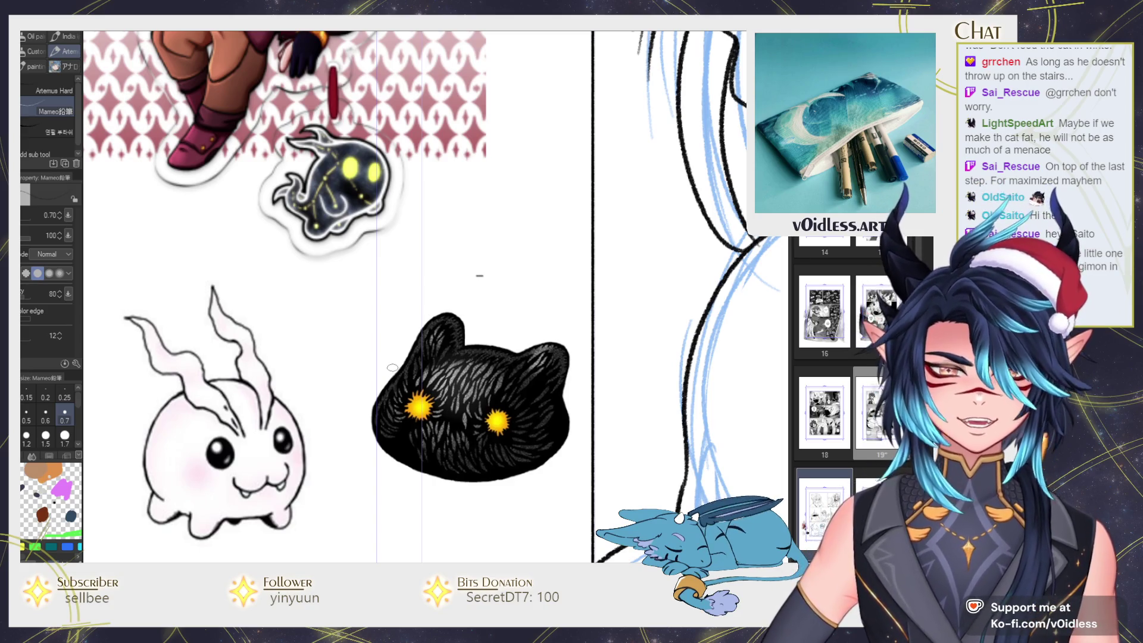
{"action": "scroll", "coordinate": [392, 367], "scroll_direction": "down", "scroll_amount": 3}
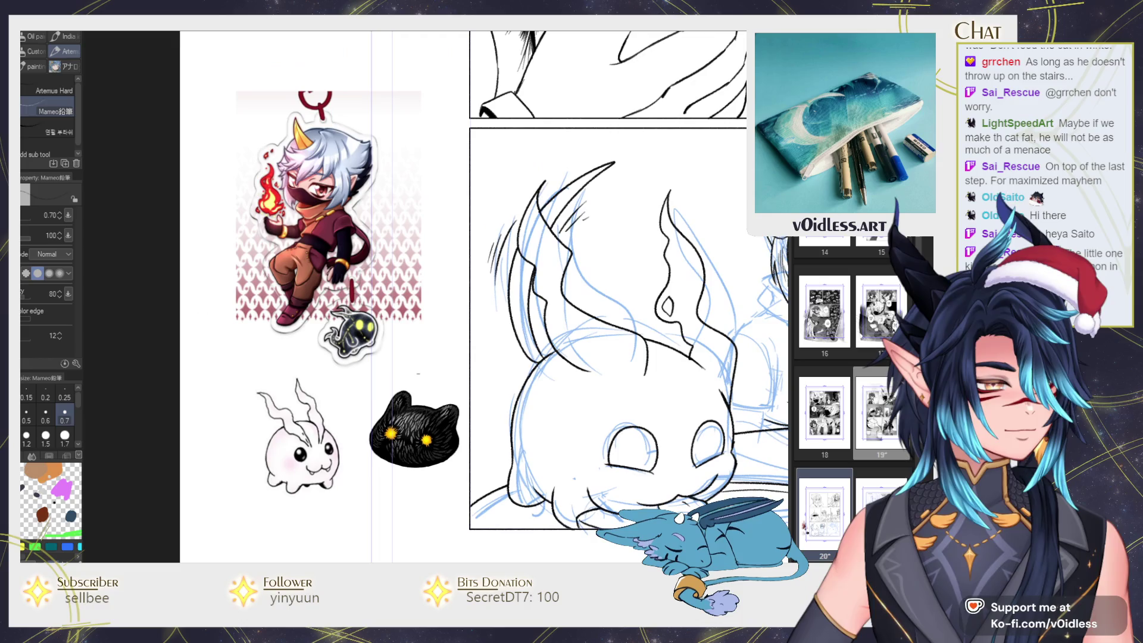
{"action": "key", "text": "Delete"}
{"action": "key", "text": "Delete"}
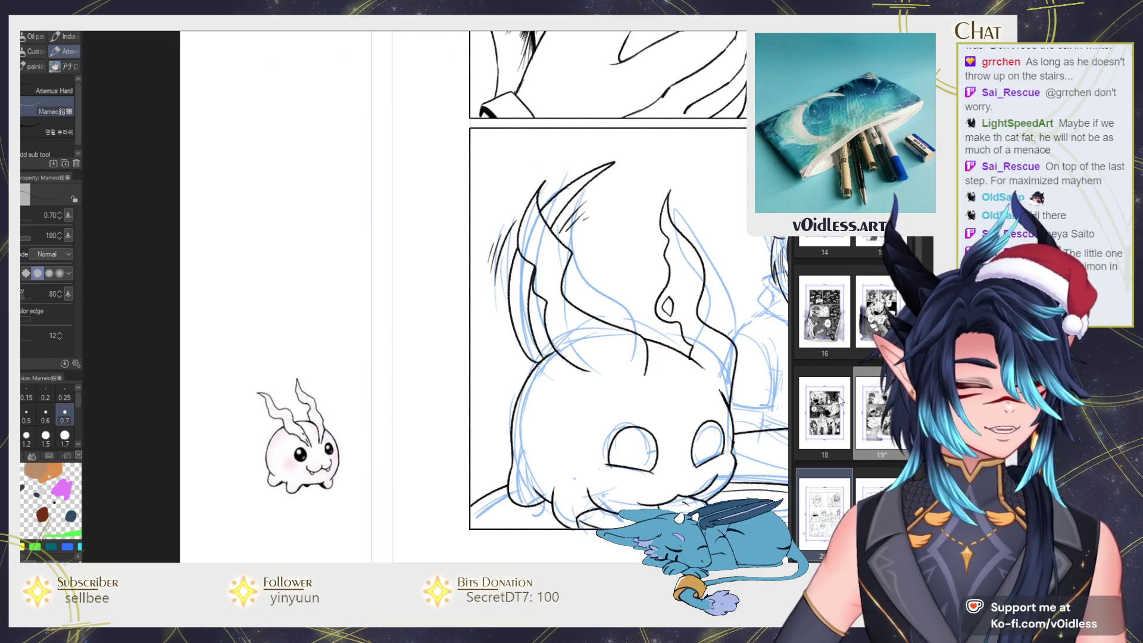
{"action": "key", "text": "ctrl+minus"}
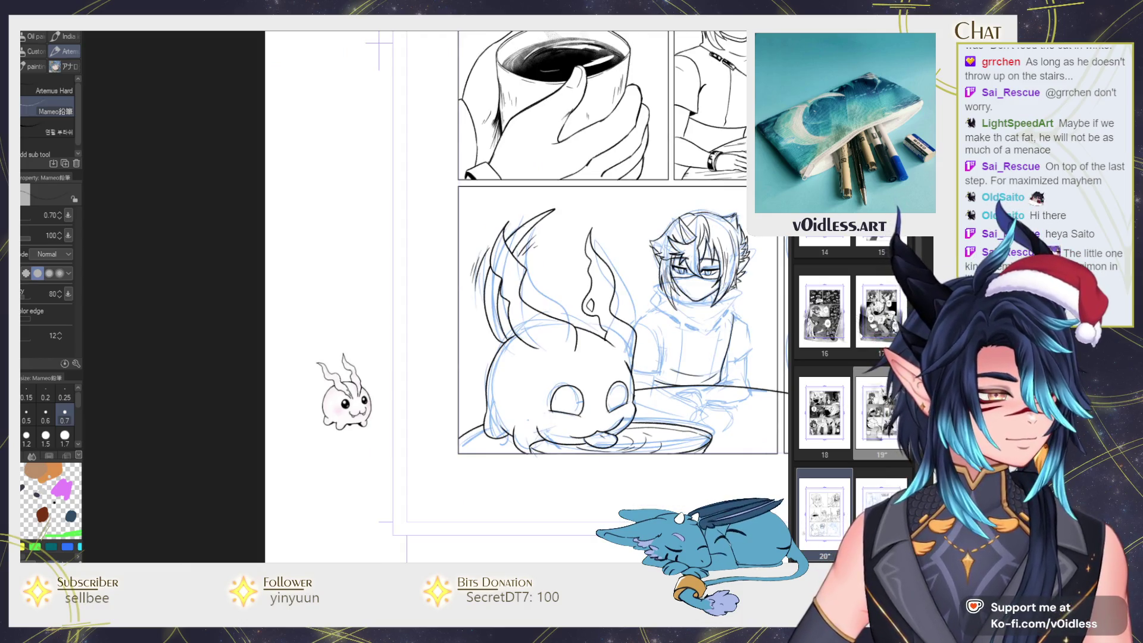
Frame the masked character in the bottom-left panel and mirror the canvas to check the drawing
{"action": "key", "text": "ctrl+minus"}
{"action": "left_click_drag", "start_coordinate": [680, 345], "coordinate": [573, 344]}
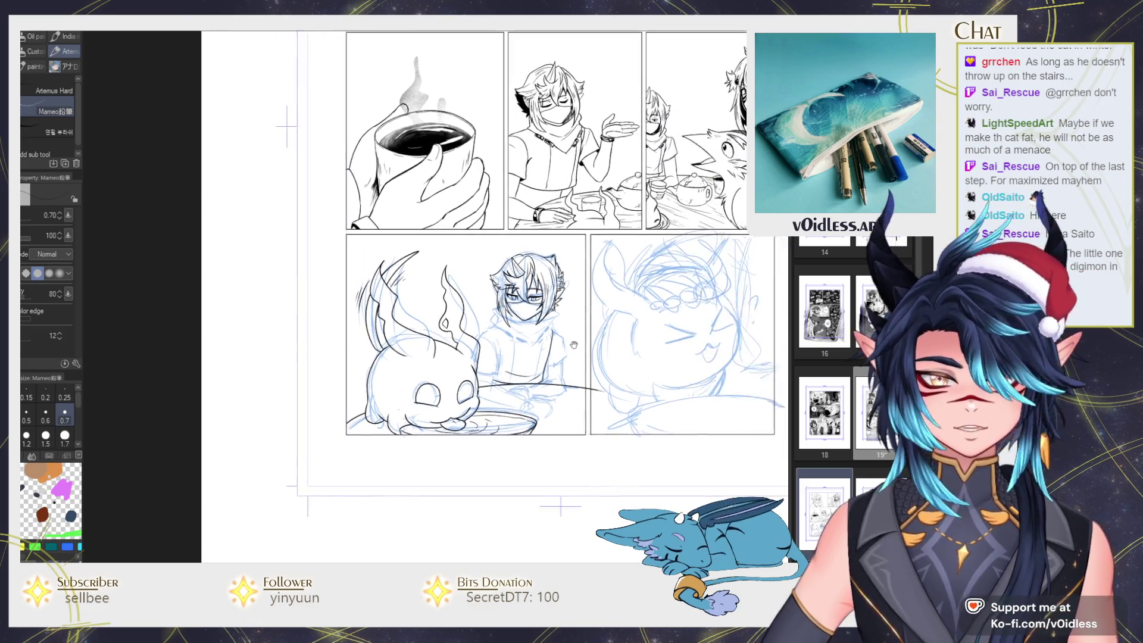
{"action": "scroll", "coordinate": [573, 345], "scroll_direction": "up", "scroll_amount": 5}
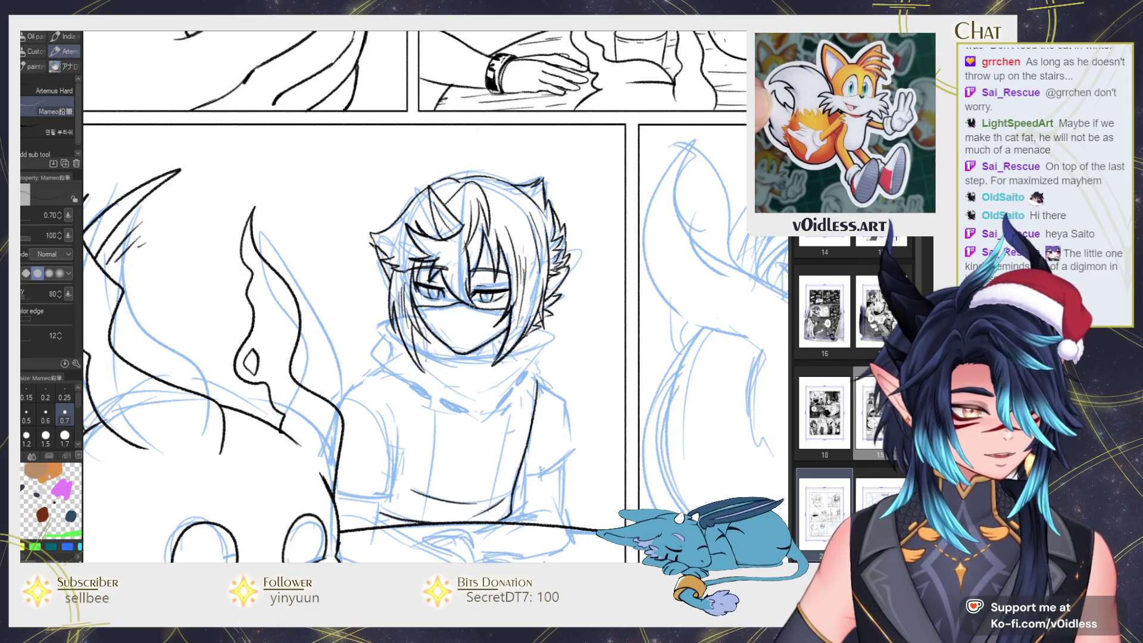
{"action": "left_click_drag", "start_coordinate": [524, 383], "coordinate": [528, 366]}
{"action": "scroll", "coordinate": [417, 297], "scroll_direction": "down", "scroll_amount": 1}
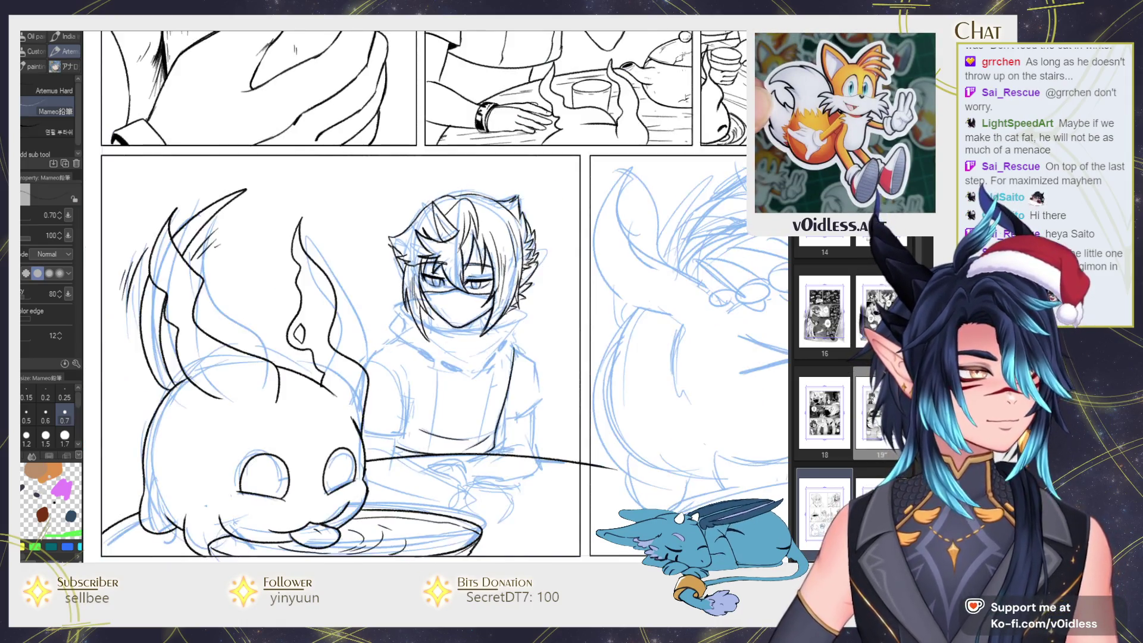
{"action": "key", "text": "h"}
{"action": "key", "text": "h"}
{"action": "scroll", "coordinate": [428, 279], "scroll_direction": "up", "scroll_amount": 3}
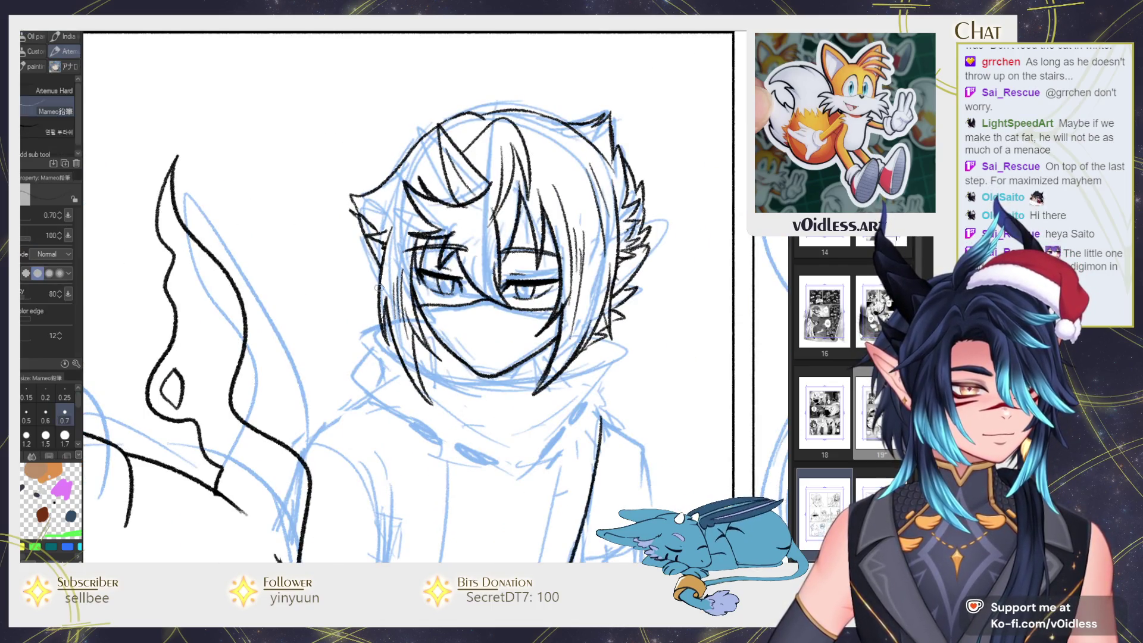
{"action": "scroll", "coordinate": [445, 341], "scroll_direction": "down", "scroll_amount": 2}
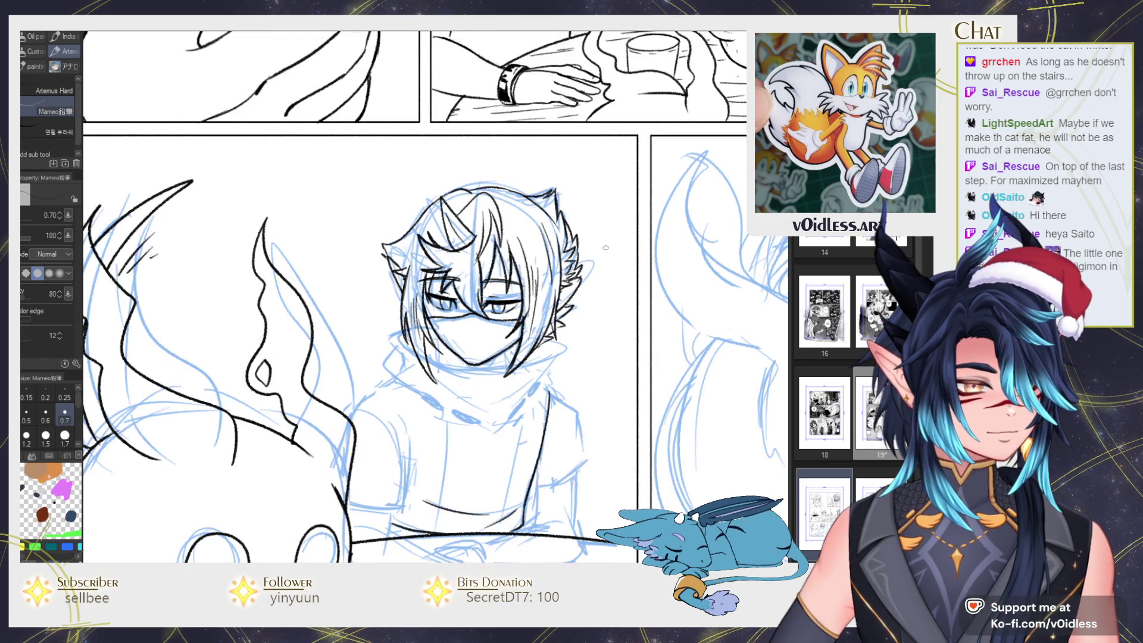
{"action": "scroll", "coordinate": [432, 261], "scroll_direction": "up", "scroll_amount": 3}
Erase the stray lines by the left ear and ink black hair strokes across the top of the head
{"action": "key", "text": "e"}
{"action": "mouse_move", "coordinate": [369, 273]}
{"action": "left_mouse_down"}
{"action": "mouse_move", "coordinate": [347, 281]}
{"action": "mouse_move", "coordinate": [357, 288]}
{"action": "mouse_move", "coordinate": [372, 268]}
{"action": "mouse_move", "coordinate": [357, 298]}
{"action": "mouse_move", "coordinate": [361, 208]}
{"action": "mouse_move", "coordinate": [370, 233]}
{"action": "left_mouse_up"}
{"action": "key", "text": "p"}
{"action": "left_click_drag", "start_coordinate": [381, 184], "coordinate": [364, 229]}
{"action": "left_click_drag", "start_coordinate": [387, 186], "coordinate": [373, 212]}
{"action": "mouse_move", "coordinate": [396, 179]}
{"action": "left_mouse_down"}
{"action": "mouse_move", "coordinate": [357, 229]}
{"action": "mouse_move", "coordinate": [352, 262]}
{"action": "mouse_move", "coordinate": [356, 245]}
{"action": "left_mouse_up"}
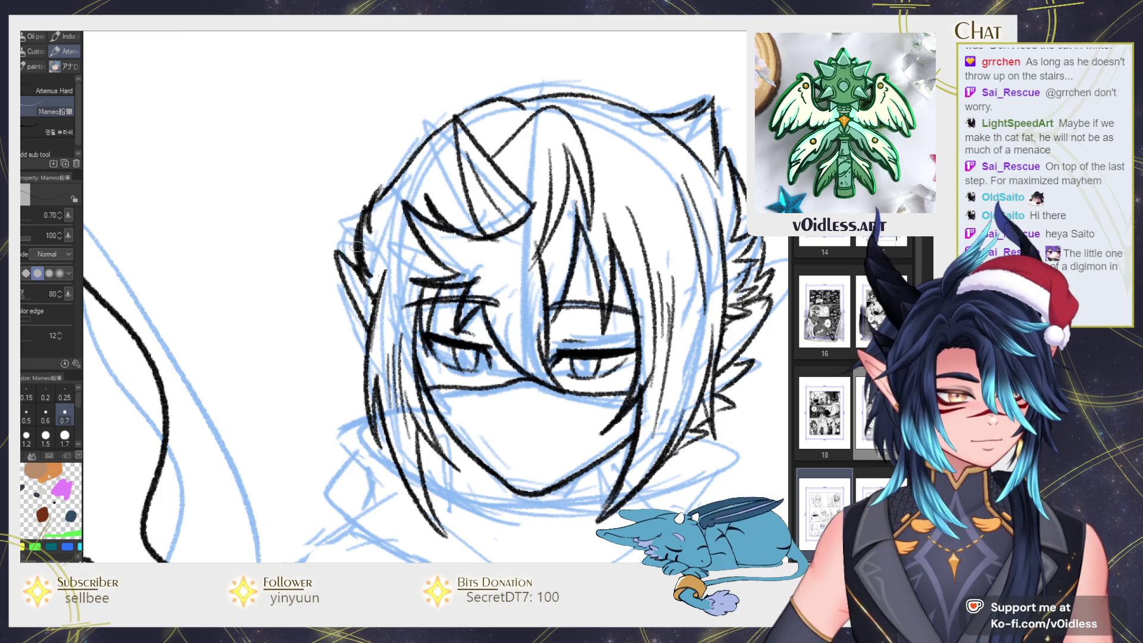
{"action": "scroll", "coordinate": [355, 245], "scroll_direction": "down", "scroll_amount": 5}
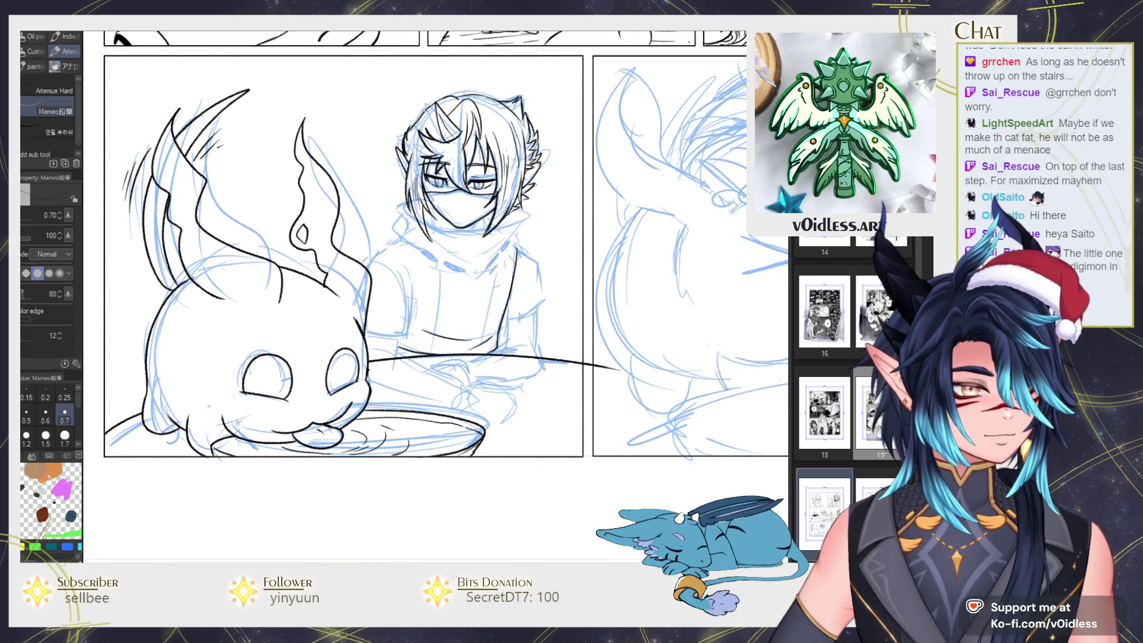
{"action": "scroll", "coordinate": [512, 241], "scroll_direction": "up", "scroll_amount": 5}
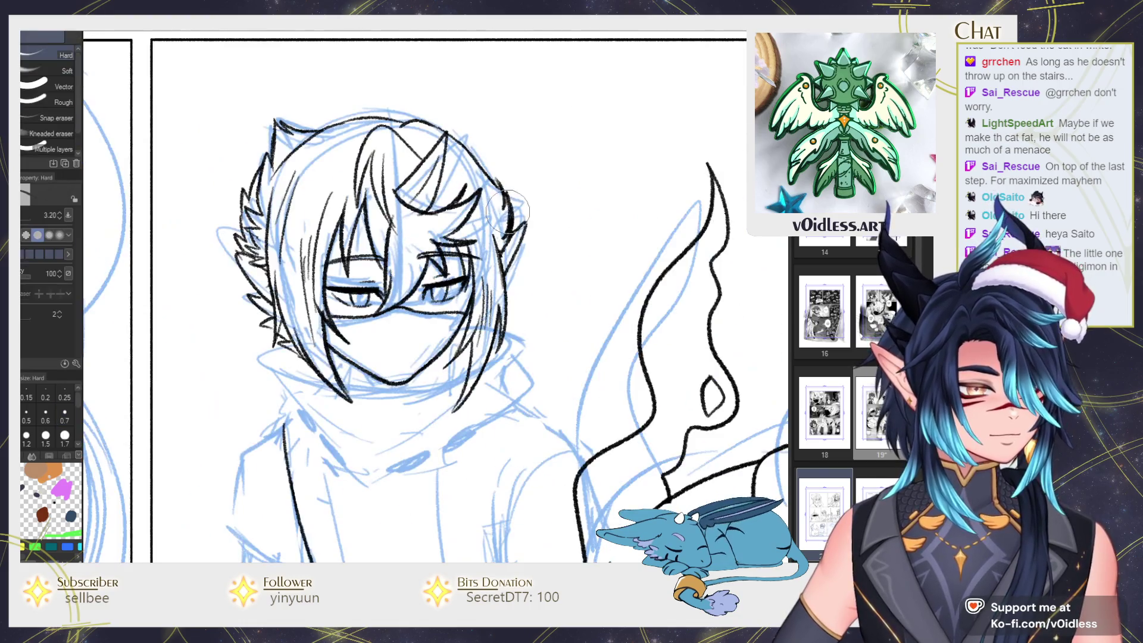
Ink the right side of the head and redraw the ear strokes
{"action": "key", "text": "e"}
{"action": "key", "text": "p"}
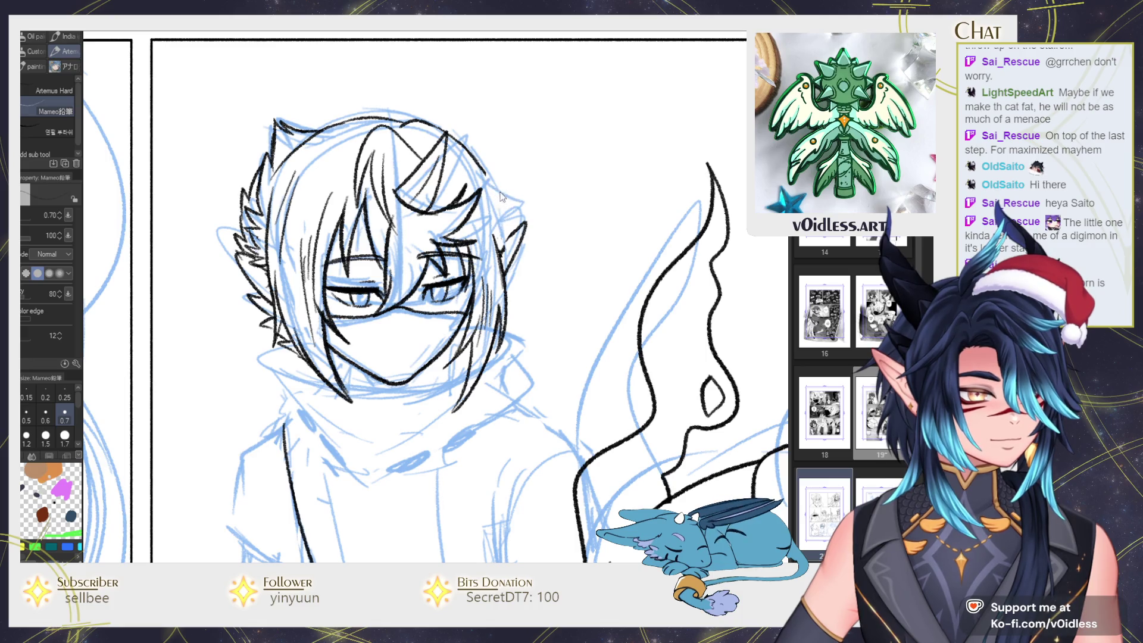
{"action": "mouse_move", "coordinate": [485, 174]}
{"action": "left_mouse_down"}
{"action": "mouse_move", "coordinate": [511, 221]}
{"action": "mouse_move", "coordinate": [499, 251]}
{"action": "left_mouse_up"}
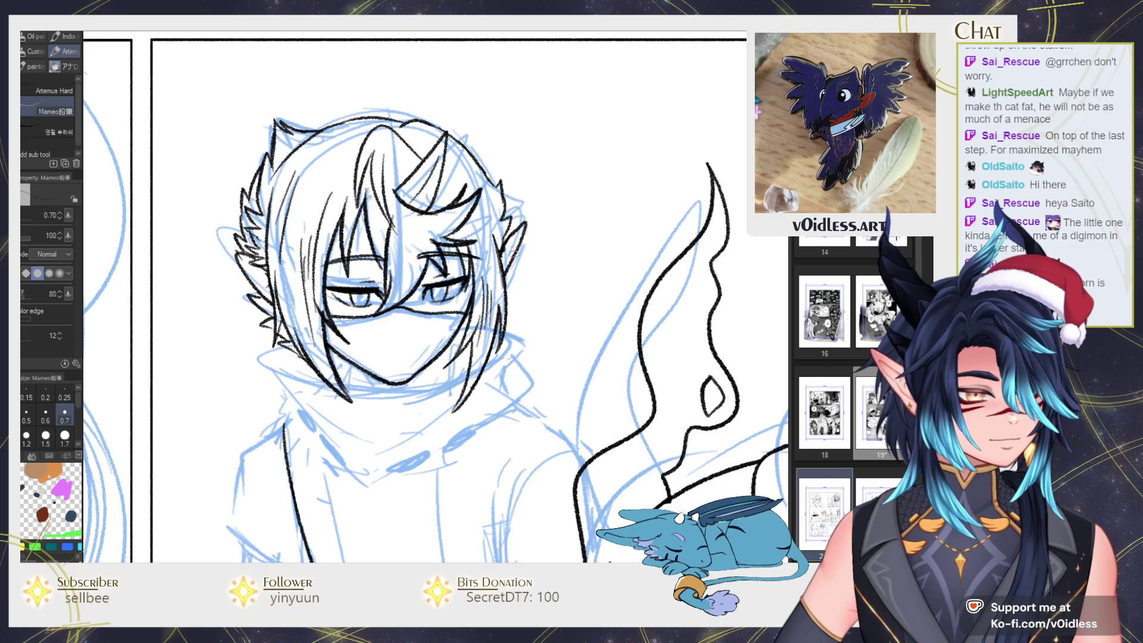
{"action": "key", "text": "e"}
{"action": "mouse_move", "coordinate": [519, 250]}
{"action": "left_mouse_down"}
{"action": "mouse_move", "coordinate": [530, 227]}
{"action": "mouse_move", "coordinate": [521, 262]}
{"action": "mouse_move", "coordinate": [506, 256]}
{"action": "mouse_move", "coordinate": [505, 278]}
{"action": "mouse_move", "coordinate": [509, 253]}
{"action": "mouse_move", "coordinate": [502, 269]}
{"action": "left_mouse_up"}
{"action": "key", "text": "p"}
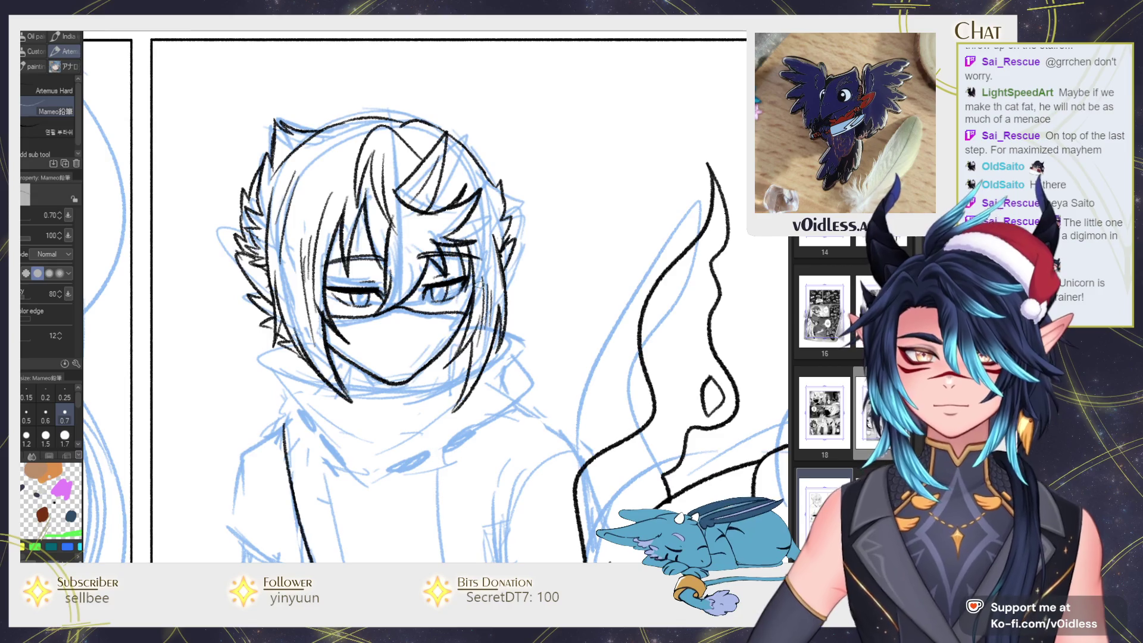
Add small hair strokes on the head and near the face
{"action": "scroll", "coordinate": [480, 284], "scroll_direction": "down", "scroll_amount": 2}
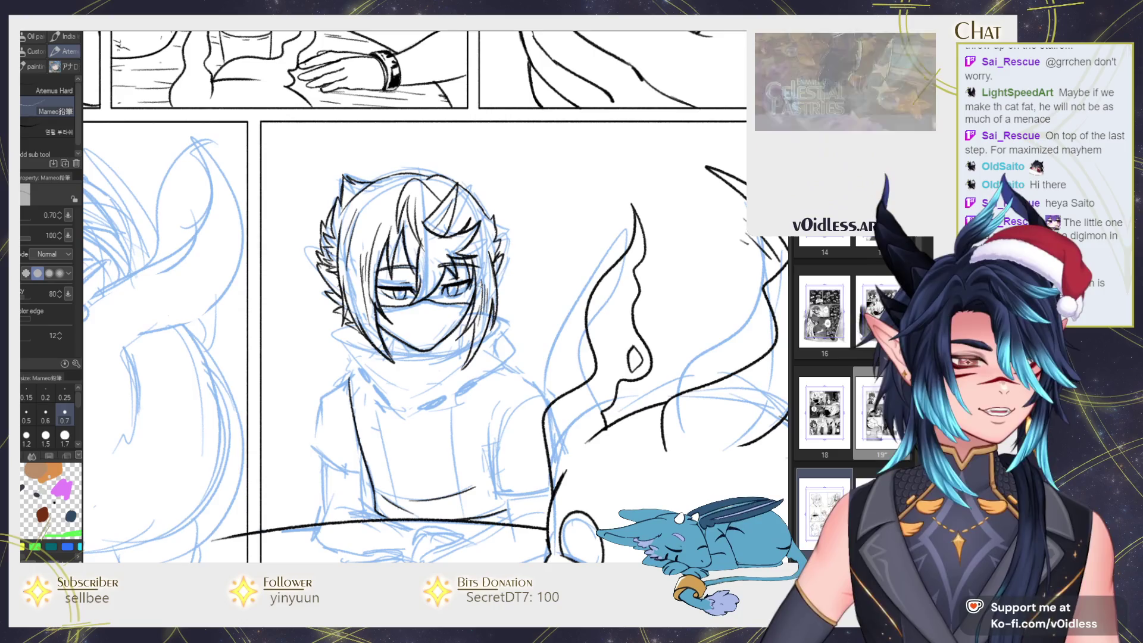
{"action": "scroll", "coordinate": [423, 295], "scroll_direction": "up", "scroll_amount": 2}
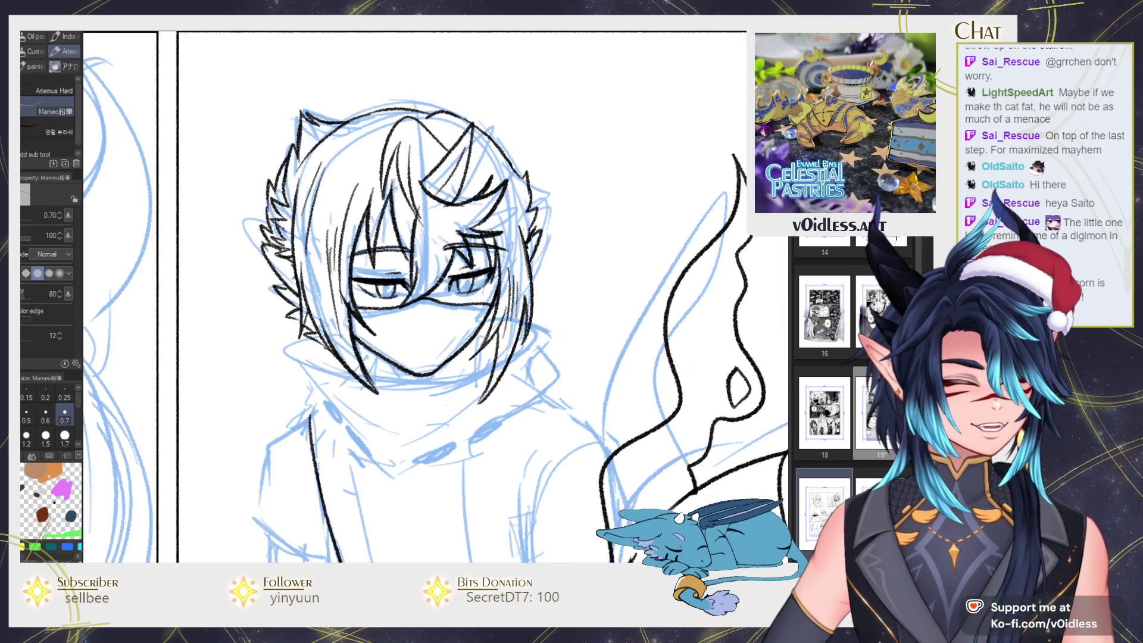
{"action": "scroll", "coordinate": [440, 279], "scroll_direction": "up", "scroll_amount": 1}
{"action": "scroll", "coordinate": [454, 312], "scroll_direction": "up", "scroll_amount": 1}
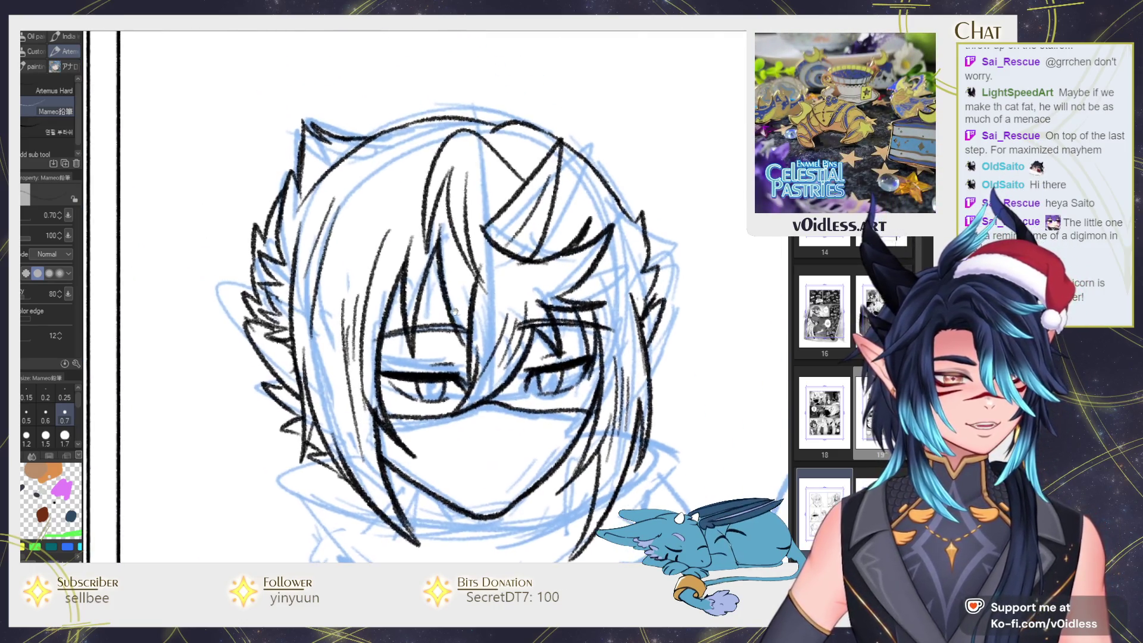
{"action": "scroll", "coordinate": [346, 252], "scroll_direction": "down", "scroll_amount": 3}
{"action": "scroll", "coordinate": [357, 241], "scroll_direction": "up", "scroll_amount": 1}
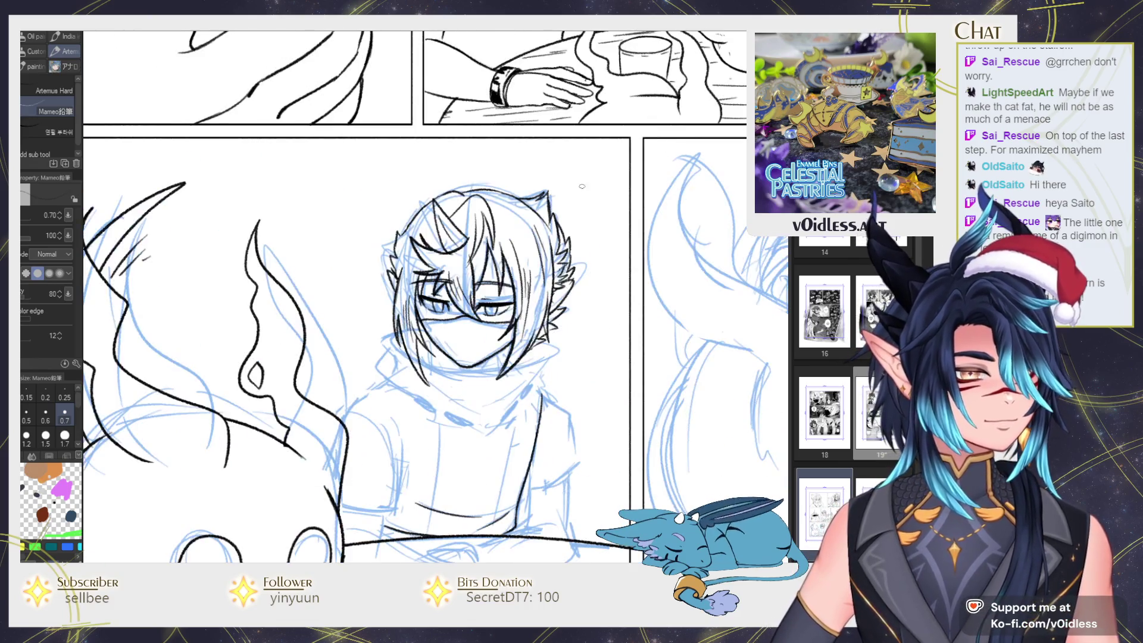
{"action": "scroll", "coordinate": [357, 241], "scroll_direction": "up", "scroll_amount": 1}
{"action": "mouse_move", "coordinate": [467, 193]}
{"action": "left_mouse_down"}
{"action": "mouse_move", "coordinate": [513, 253]}
{"action": "mouse_move", "coordinate": [510, 238]}
{"action": "mouse_move", "coordinate": [448, 273]}
{"action": "left_mouse_up"}
{"action": "scroll", "coordinate": [467, 294], "scroll_direction": "down", "scroll_amount": 2}
{"action": "scroll", "coordinate": [468, 294], "scroll_direction": "up", "scroll_amount": 2}
{"action": "scroll", "coordinate": [467, 294], "scroll_direction": "up", "scroll_amount": 1}
{"action": "left_click_drag", "start_coordinate": [530, 247], "coordinate": [532, 276]}
{"action": "scroll", "coordinate": [539, 271], "scroll_direction": "up", "scroll_amount": 1}
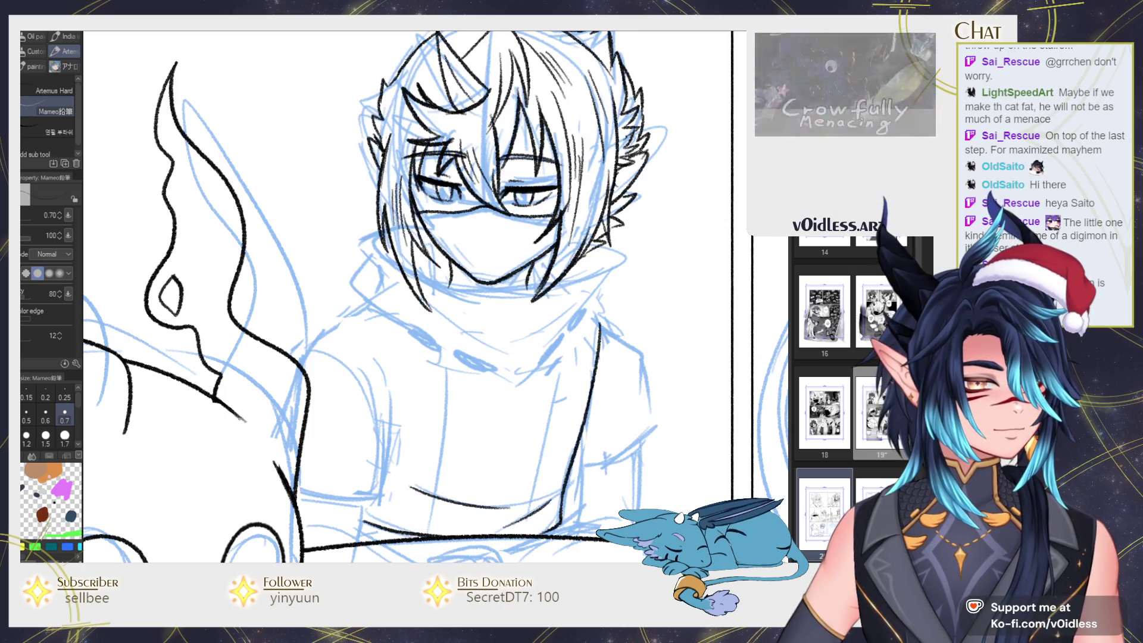
{"action": "scroll", "coordinate": [494, 259], "scroll_direction": "down", "scroll_amount": 1}
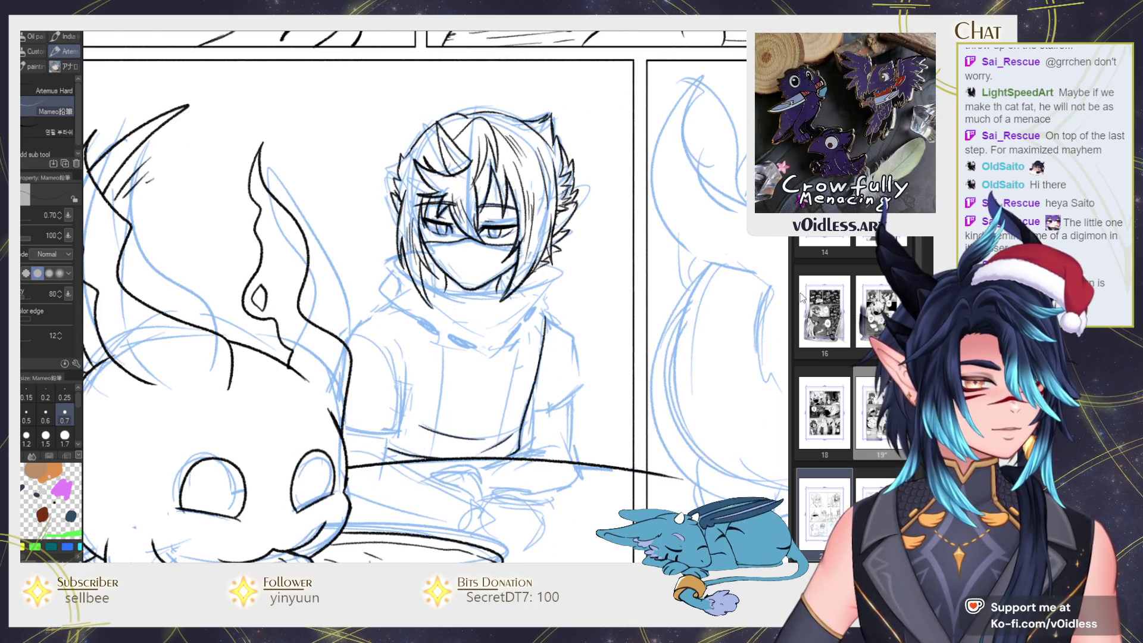
{"action": "scroll", "coordinate": [400, 226], "scroll_direction": "up", "scroll_amount": 2}
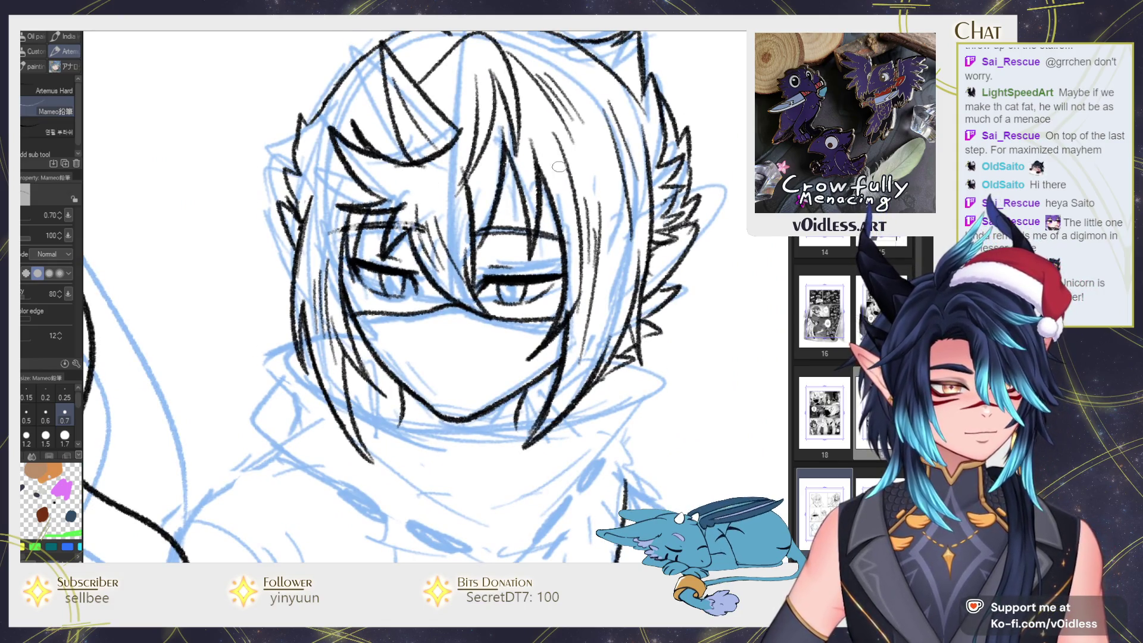
{"action": "scroll", "coordinate": [568, 321], "scroll_direction": "down", "scroll_amount": 2}
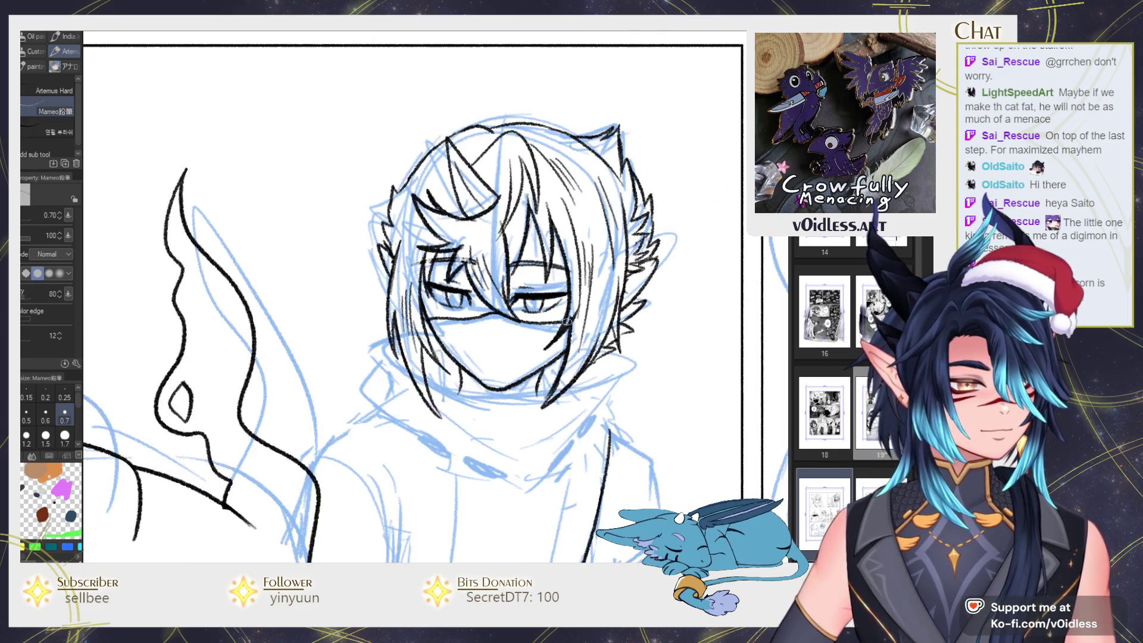
{"action": "scroll", "coordinate": [567, 321], "scroll_direction": "down", "scroll_amount": 3}
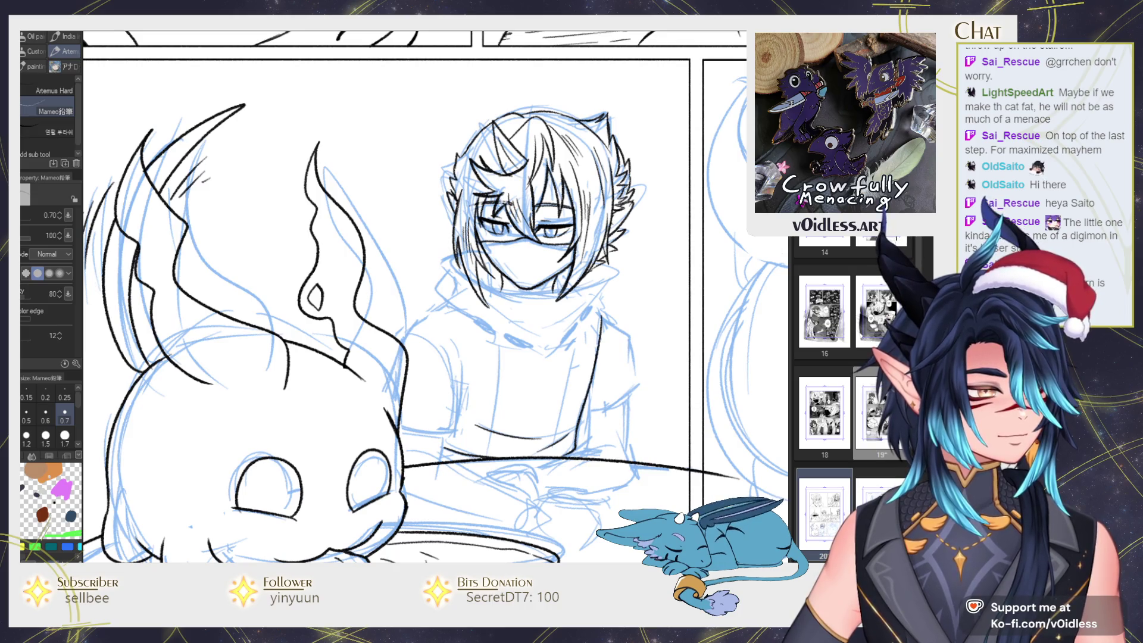
{"action": "scroll", "coordinate": [541, 301], "scroll_direction": "up", "scroll_amount": 2}
Ink the V-shaped scarf collar under the chin, undoing the stray shoulder and scarf strokes
{"action": "mouse_move", "coordinate": [404, 245]}
{"action": "left_mouse_down"}
{"action": "mouse_move", "coordinate": [429, 262]}
{"action": "mouse_move", "coordinate": [640, 261]}
{"action": "left_mouse_up"}
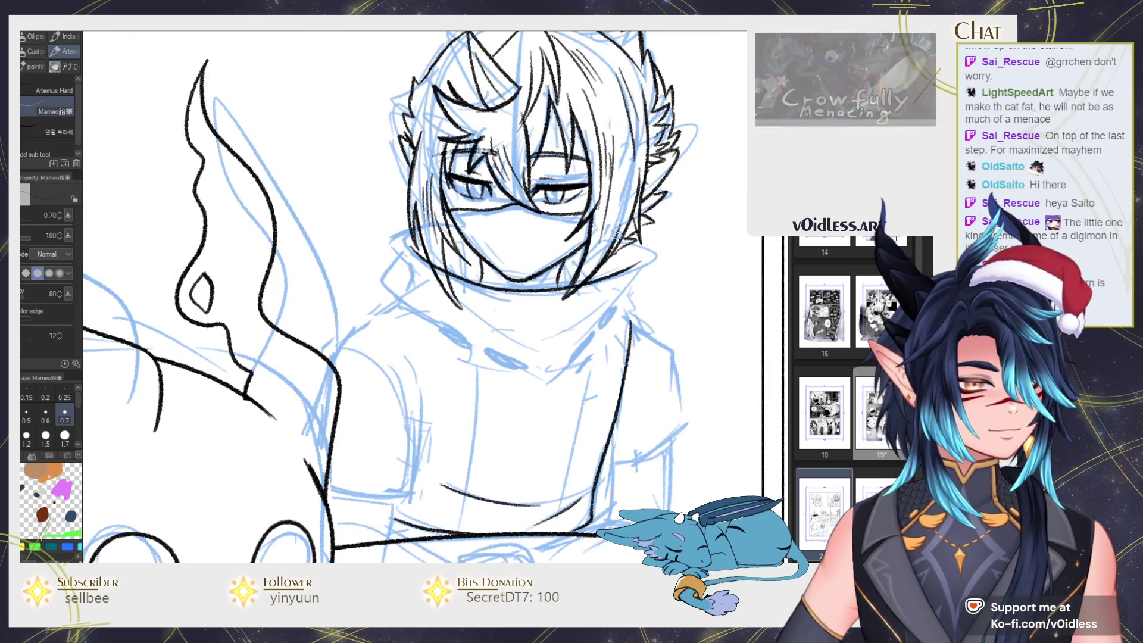
{"action": "mouse_move", "coordinate": [433, 227]}
{"action": "left_mouse_down"}
{"action": "mouse_move", "coordinate": [410, 249]}
{"action": "mouse_move", "coordinate": [398, 300]}
{"action": "mouse_move", "coordinate": [564, 396]}
{"action": "left_mouse_up"}
{"action": "key", "text": "ctrl+z"}
{"action": "key", "text": "ctrl+z"}
{"action": "mouse_move", "coordinate": [423, 317]}
{"action": "left_mouse_down"}
{"action": "mouse_move", "coordinate": [533, 412]}
{"action": "mouse_move", "coordinate": [593, 354]}
{"action": "mouse_move", "coordinate": [629, 286]}
{"action": "left_mouse_up"}
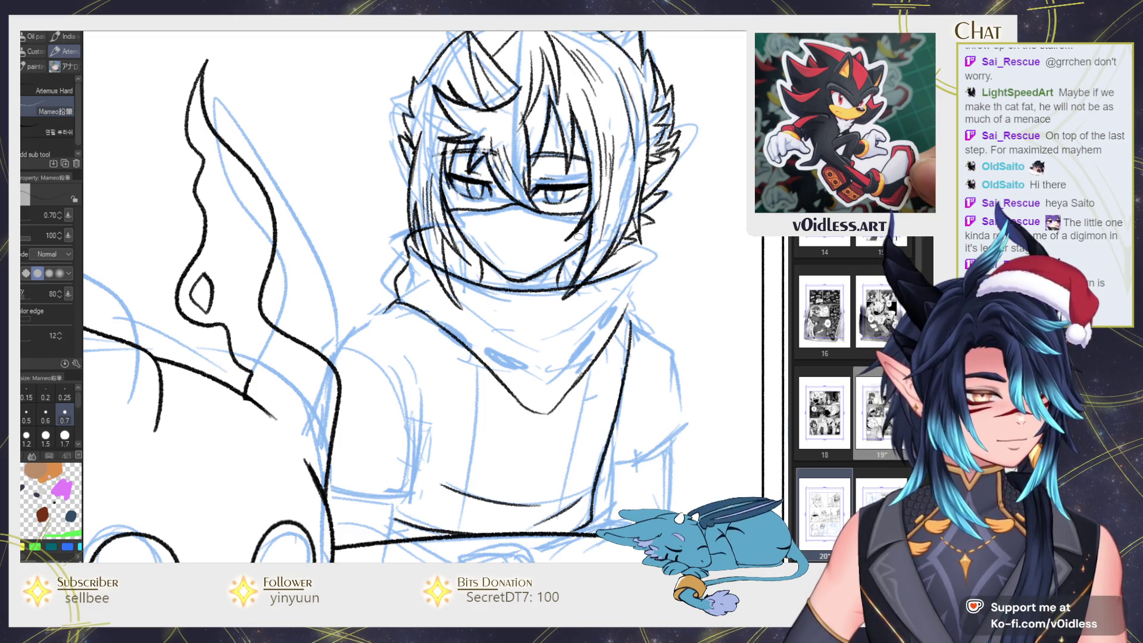
{"action": "key", "text": "ctrl+z"}
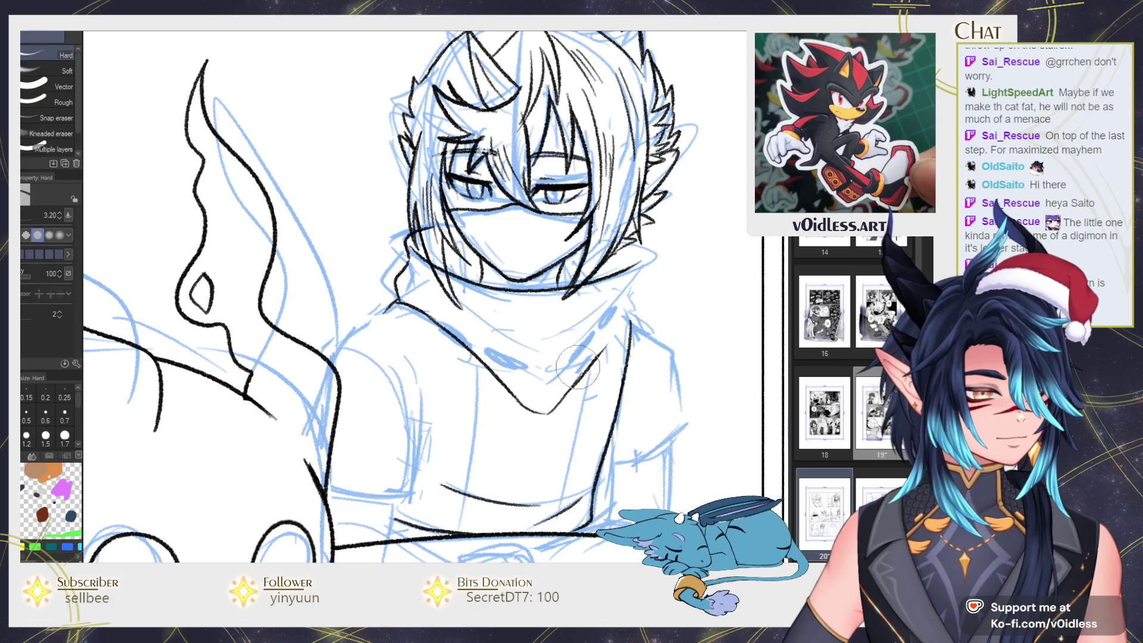
{"action": "mouse_move", "coordinate": [613, 369]}
{"action": "left_mouse_down"}
{"action": "mouse_move", "coordinate": [620, 306]}
{"action": "mouse_move", "coordinate": [646, 253]}
{"action": "left_mouse_up"}
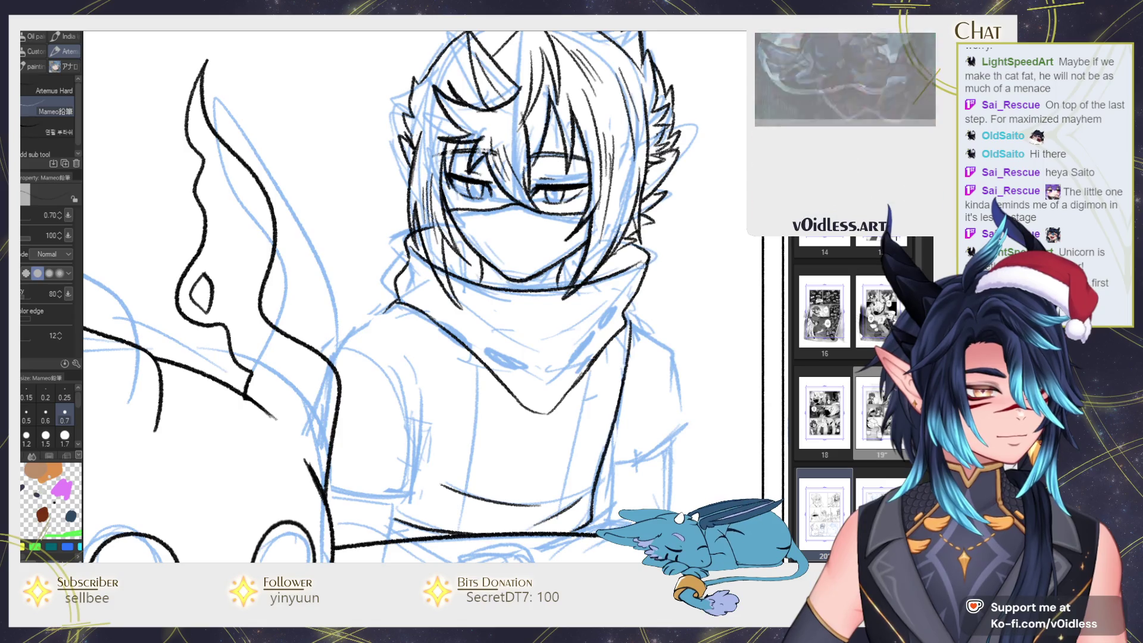
Add detail lines inside the scarf
{"action": "key", "text": "e"}
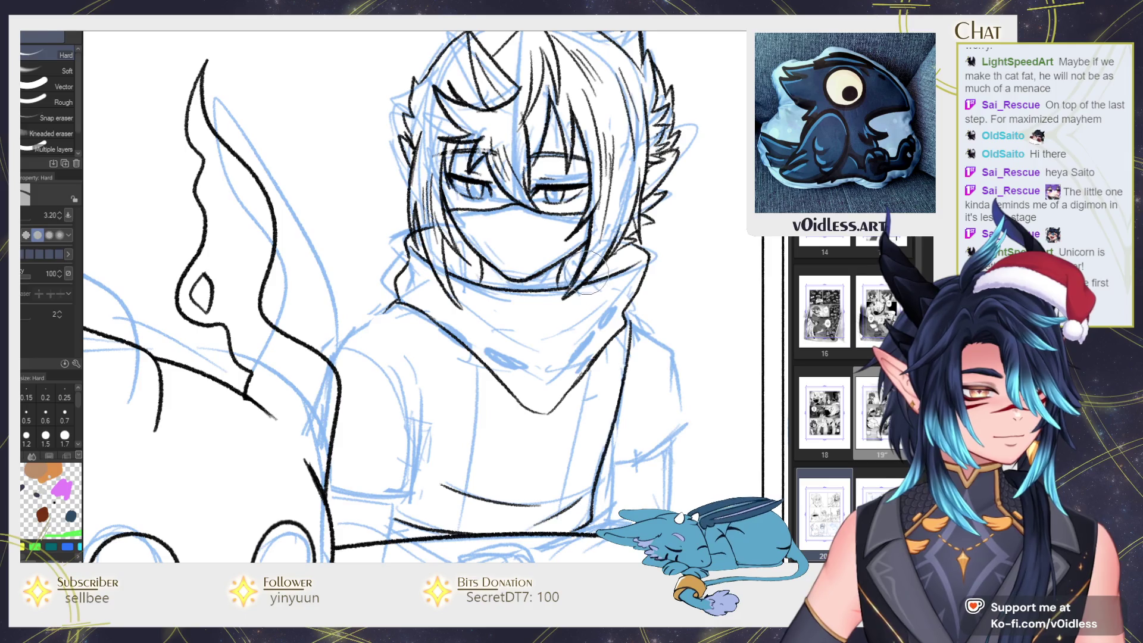
{"action": "key", "text": "p"}
{"action": "scroll", "coordinate": [536, 297], "scroll_direction": "down", "scroll_amount": 2}
{"action": "mouse_move", "coordinate": [541, 321]}
{"action": "left_mouse_down"}
{"action": "mouse_move", "coordinate": [589, 292]}
{"action": "mouse_move", "coordinate": [538, 333]}
{"action": "mouse_move", "coordinate": [566, 357]}
{"action": "mouse_move", "coordinate": [586, 329]}
{"action": "mouse_move", "coordinate": [561, 360]}
{"action": "left_mouse_up"}
{"action": "scroll", "coordinate": [587, 318], "scroll_direction": "up", "scroll_amount": 2}
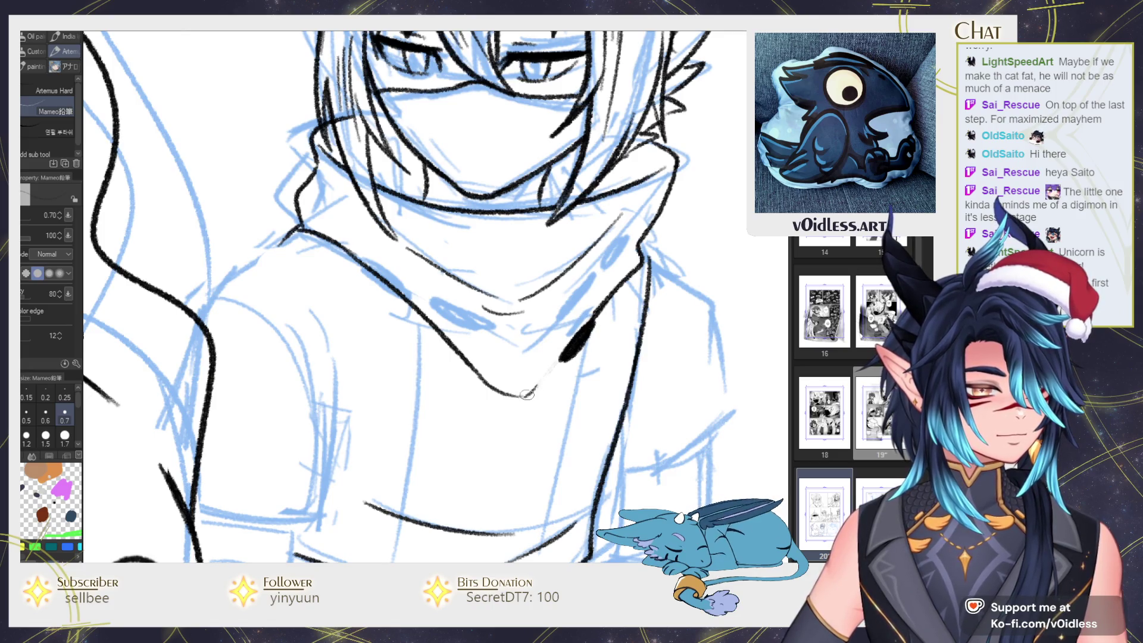
Replace the thick scarf stroke with a thinner line and ink the strap clasps along its edge
{"action": "mouse_move", "coordinate": [524, 396]}
{"action": "left_mouse_down"}
{"action": "mouse_move", "coordinate": [560, 358]}
{"action": "mouse_move", "coordinate": [559, 372]}
{"action": "mouse_move", "coordinate": [640, 272]}
{"action": "mouse_move", "coordinate": [567, 357]}
{"action": "left_mouse_up"}
{"action": "mouse_move", "coordinate": [602, 309]}
{"action": "left_mouse_down"}
{"action": "mouse_move", "coordinate": [633, 282]}
{"action": "mouse_move", "coordinate": [568, 365]}
{"action": "left_mouse_up"}
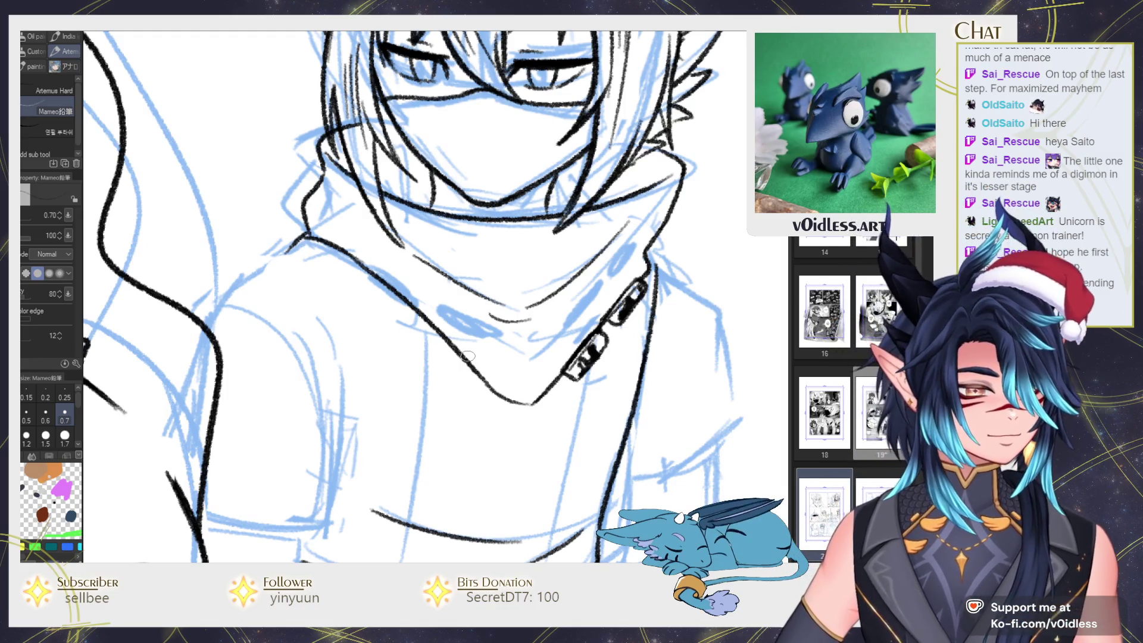
With the canvas mirrored, ink and darken matching clasps along the scarf's opposite edge
{"action": "key", "text": "h"}
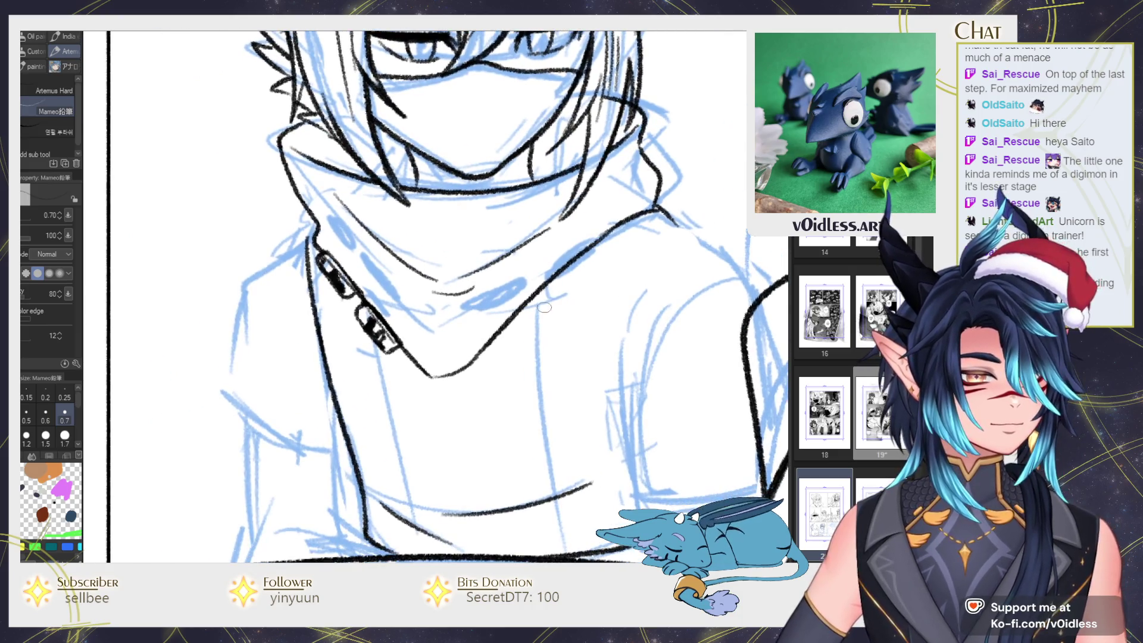
{"action": "mouse_move", "coordinate": [517, 308]}
{"action": "left_mouse_down"}
{"action": "mouse_move", "coordinate": [479, 350]}
{"action": "mouse_move", "coordinate": [534, 304]}
{"action": "mouse_move", "coordinate": [485, 356]}
{"action": "left_mouse_up"}
{"action": "mouse_move", "coordinate": [507, 316]}
{"action": "left_mouse_down"}
{"action": "mouse_move", "coordinate": [477, 358]}
{"action": "mouse_move", "coordinate": [537, 303]}
{"action": "mouse_move", "coordinate": [489, 353]}
{"action": "mouse_move", "coordinate": [524, 309]}
{"action": "mouse_move", "coordinate": [476, 345]}
{"action": "left_mouse_up"}
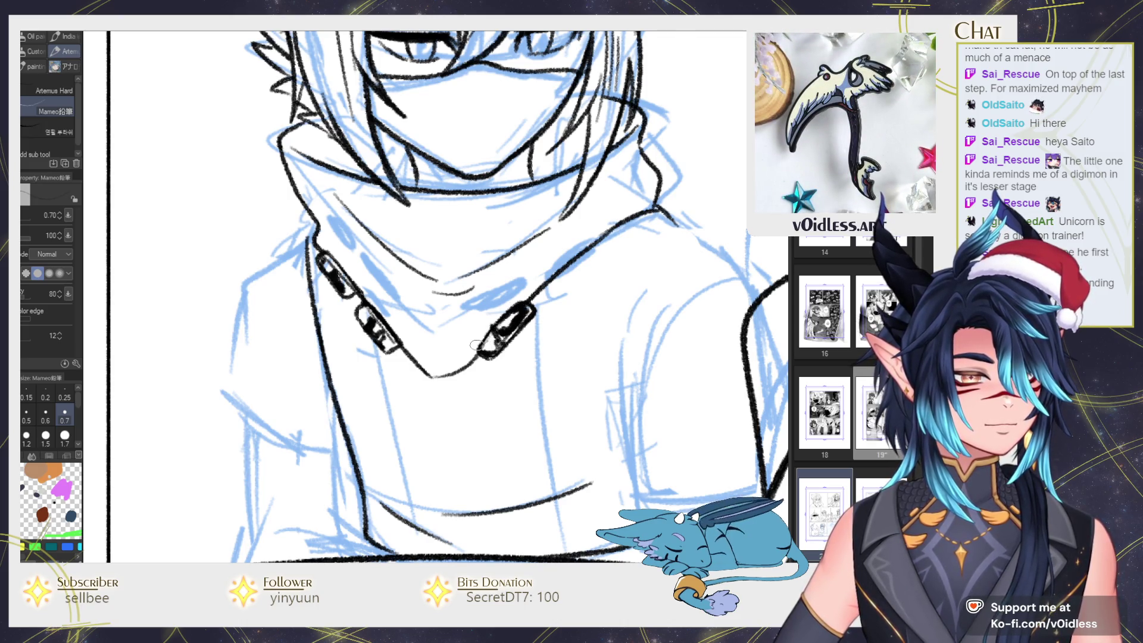
{"action": "mouse_move", "coordinate": [549, 290]}
{"action": "left_mouse_down"}
{"action": "mouse_move", "coordinate": [589, 257]}
{"action": "mouse_move", "coordinate": [544, 295]}
{"action": "left_mouse_up"}
{"action": "key", "text": "g"}
{"action": "key", "text": "p"}
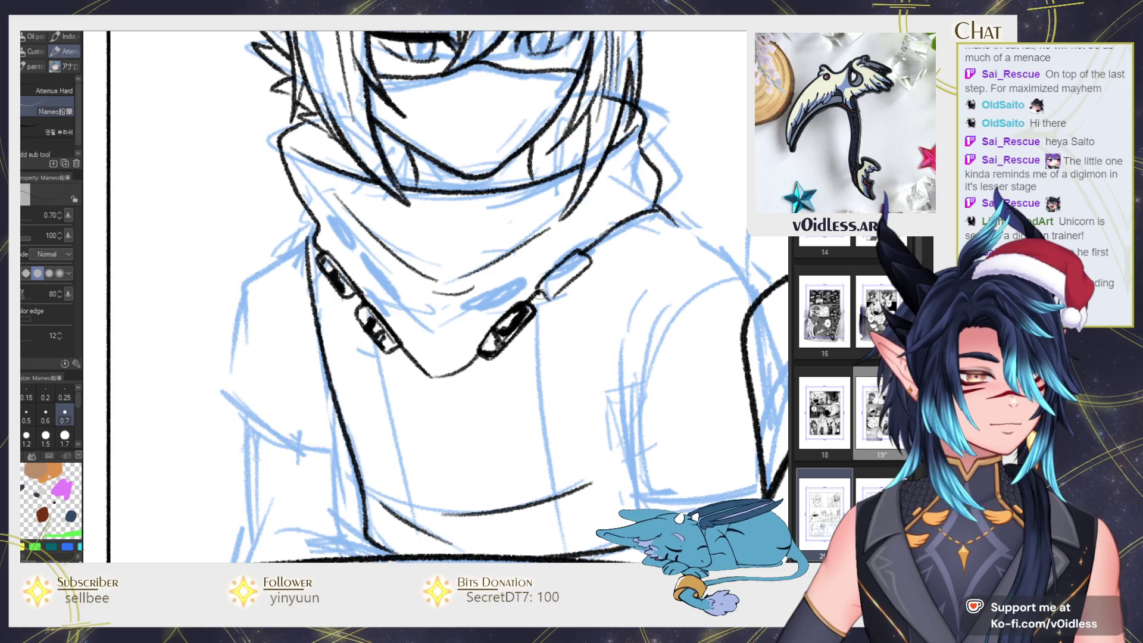
{"action": "mouse_move", "coordinate": [536, 298]}
{"action": "left_mouse_down"}
{"action": "mouse_move", "coordinate": [582, 260]}
{"action": "mouse_move", "coordinate": [562, 278]}
{"action": "mouse_move", "coordinate": [573, 262]}
{"action": "left_mouse_up"}
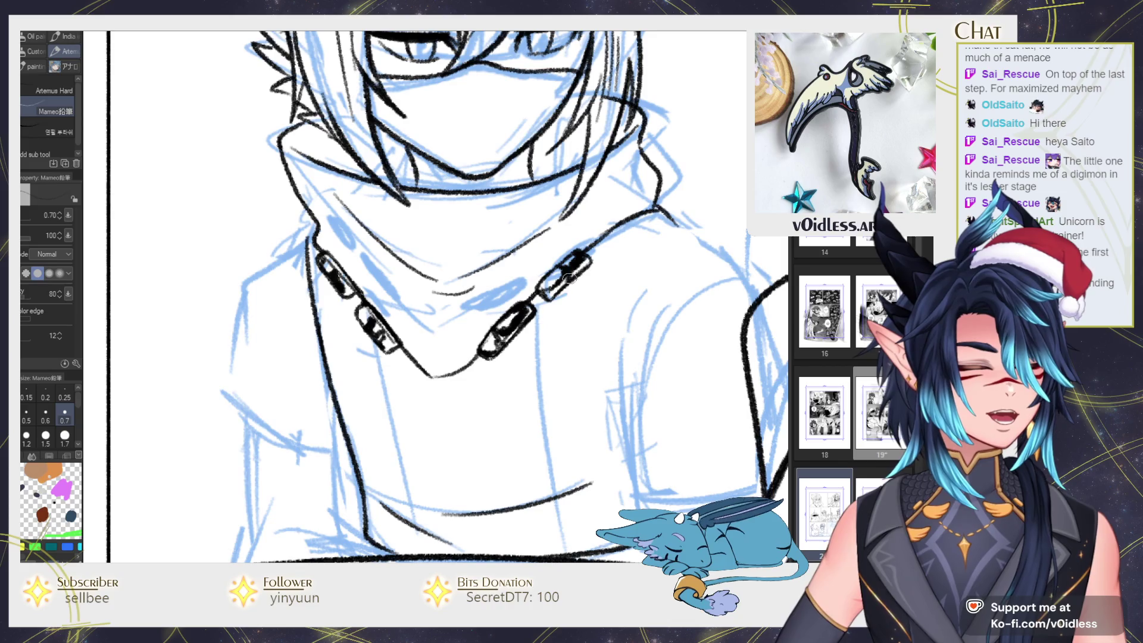
{"action": "scroll", "coordinate": [569, 278], "scroll_direction": "down", "scroll_amount": 5}
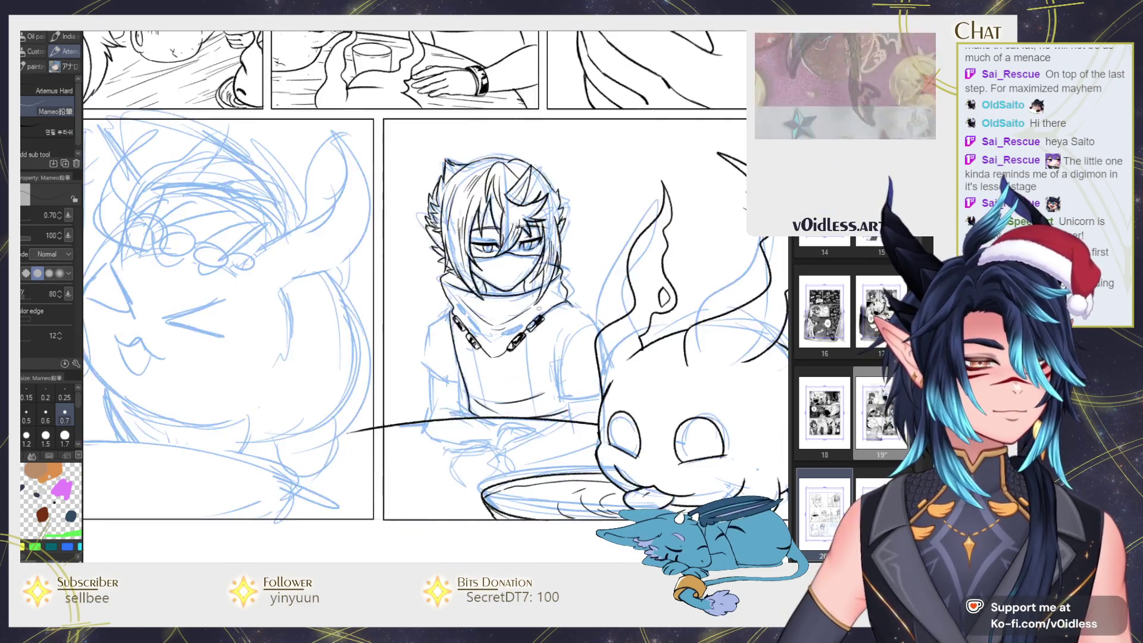
Ink the scarf's left edge, redrawing one stroke, plus a line running down-left from the collar's end
{"action": "scroll", "coordinate": [494, 343], "scroll_direction": "up", "scroll_amount": 5}
{"action": "key", "text": "j"}
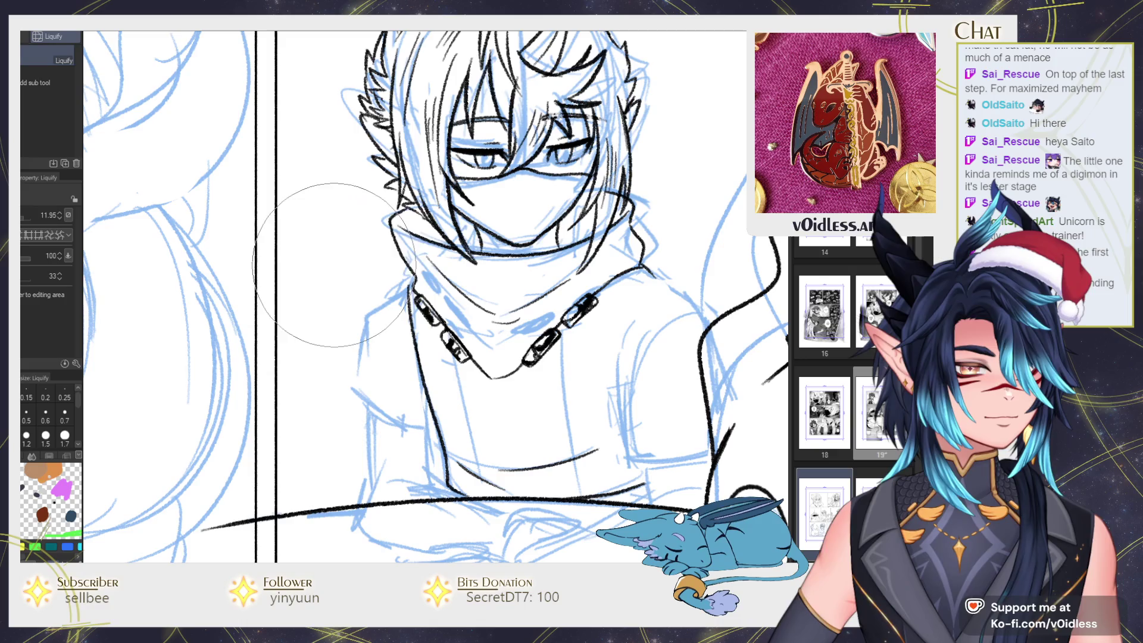
{"action": "key", "text": "p"}
{"action": "scroll", "coordinate": [400, 205], "scroll_direction": "up", "scroll_amount": 2}
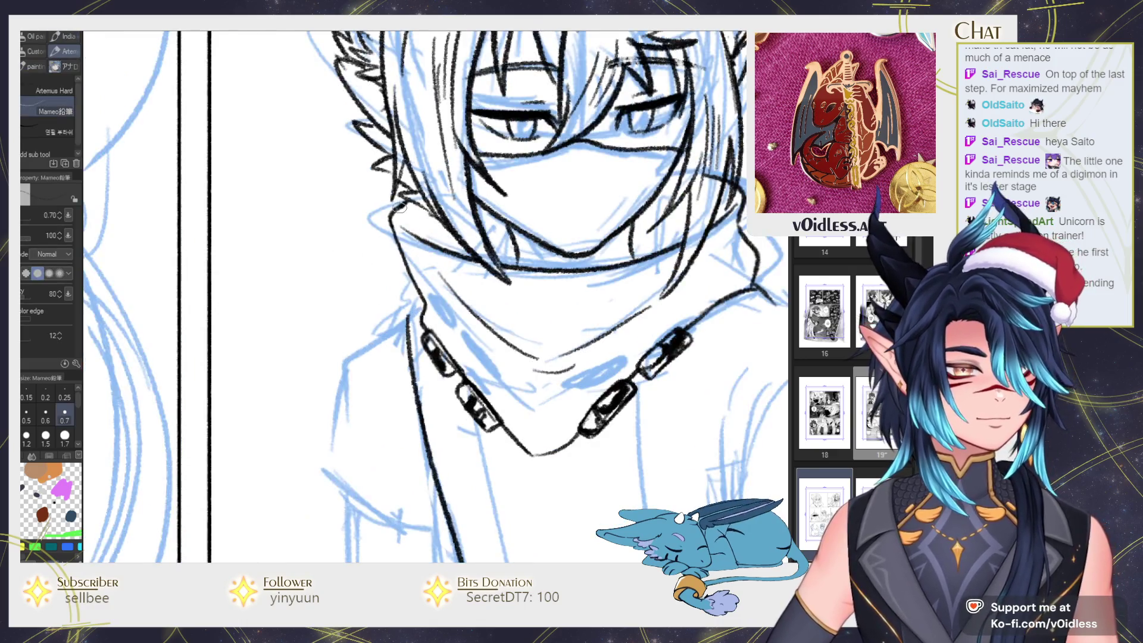
{"action": "key", "text": "e"}
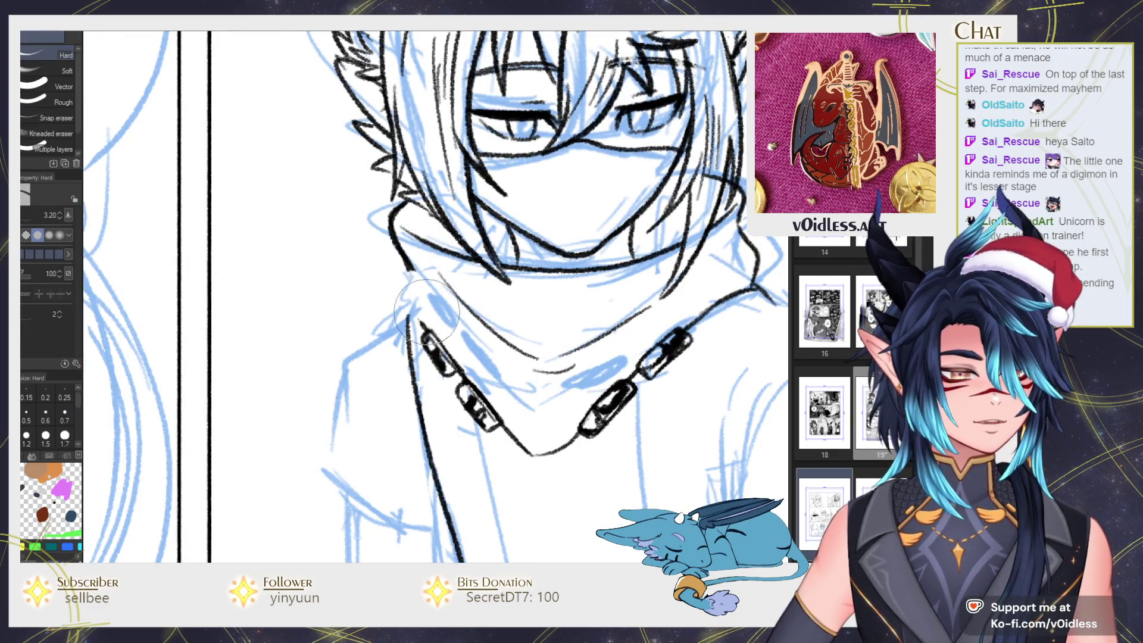
{"action": "key", "text": "p"}
{"action": "left_click_drag", "start_coordinate": [410, 256], "coordinate": [424, 334]}
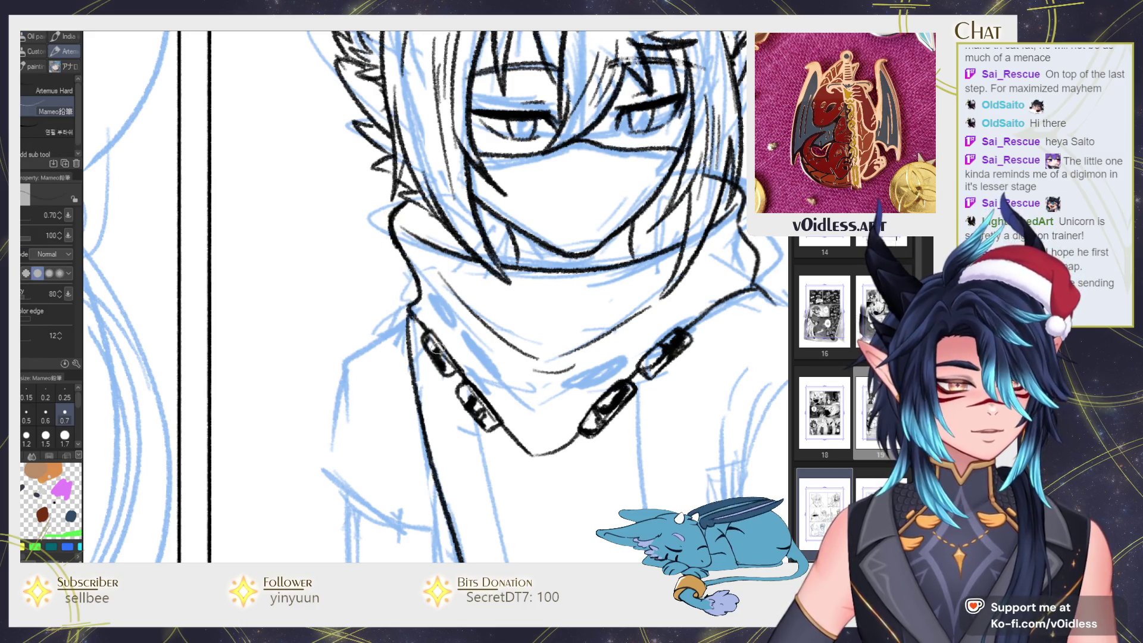
{"action": "left_click_drag", "start_coordinate": [420, 286], "coordinate": [470, 354]}
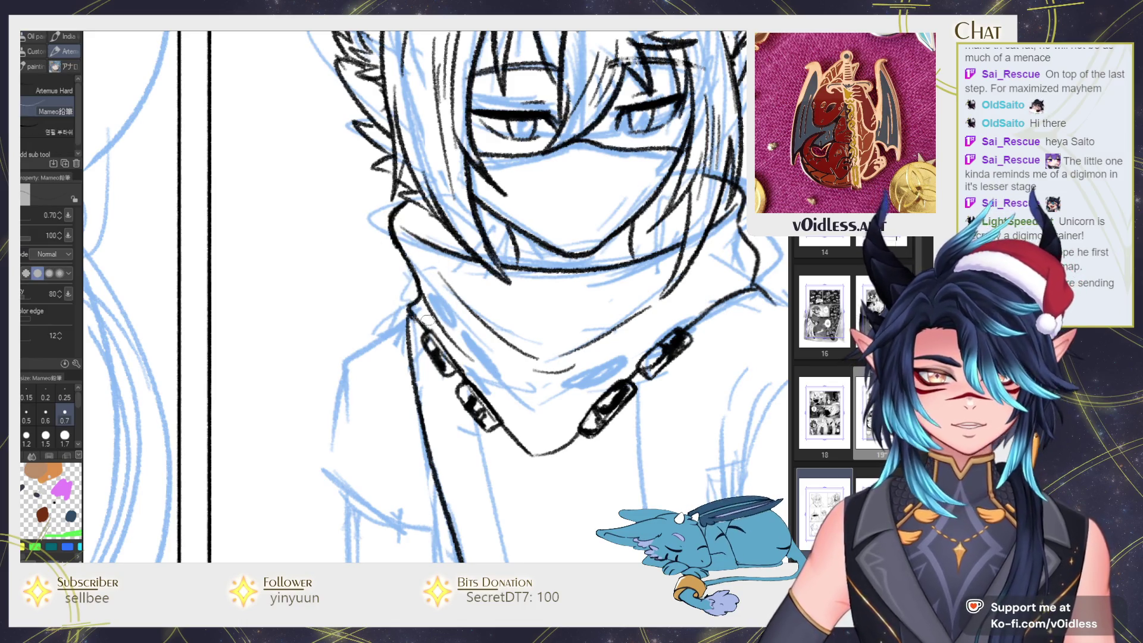
{"action": "key", "text": "ctrl+z"}
{"action": "left_click_drag", "start_coordinate": [420, 298], "coordinate": [481, 361]}
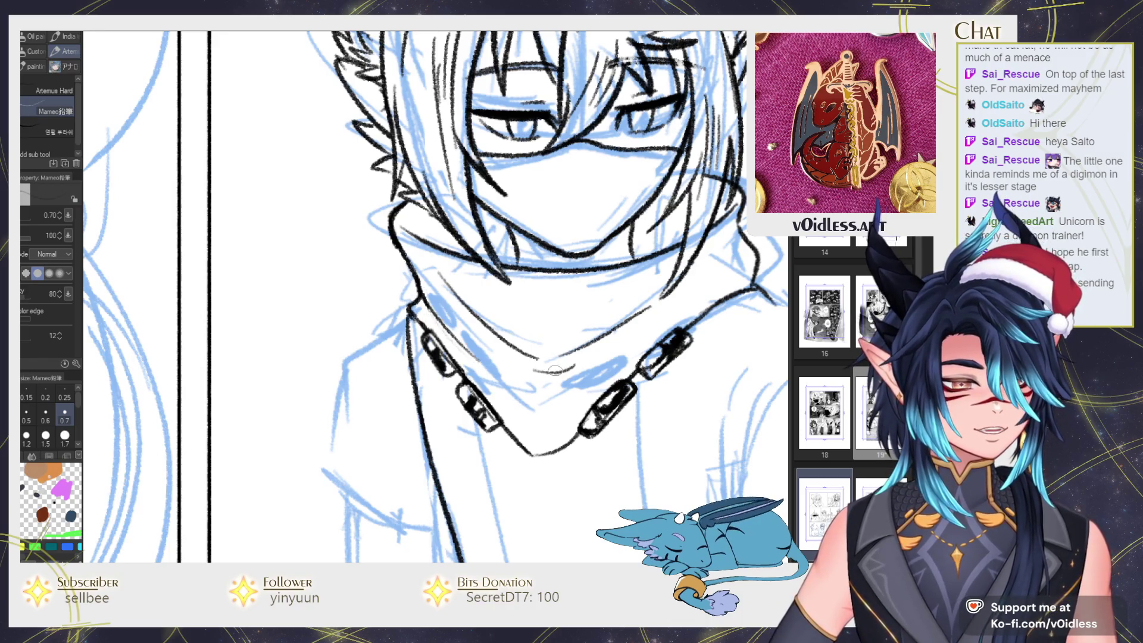
{"action": "left_click_drag", "start_coordinate": [554, 371], "coordinate": [582, 338]}
{"action": "mouse_move", "coordinate": [438, 277]}
{"action": "left_mouse_down"}
{"action": "mouse_move", "coordinate": [365, 330]}
{"action": "mouse_move", "coordinate": [378, 307]}
{"action": "mouse_move", "coordinate": [357, 431]}
{"action": "left_mouse_up"}
Extend the collar line downward and ink the sleeve hem
{"action": "key", "text": "h"}
{"action": "left_click_drag", "start_coordinate": [450, 353], "coordinate": [494, 346]}
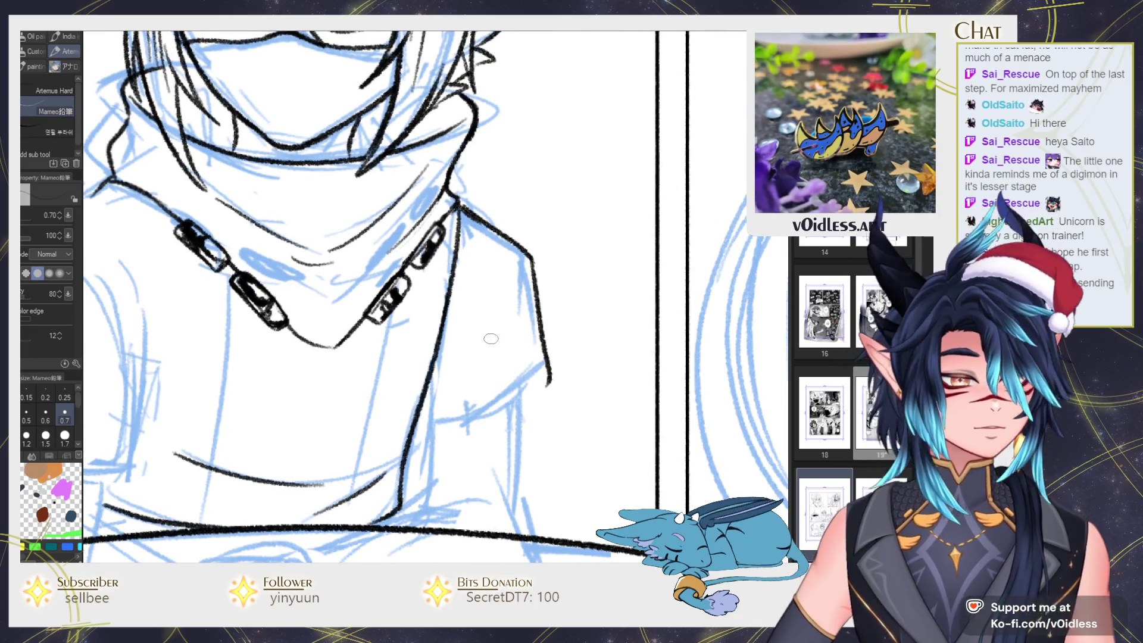
{"action": "left_click_drag", "start_coordinate": [420, 426], "coordinate": [551, 381]}
{"action": "mouse_move", "coordinate": [514, 432]}
{"action": "left_mouse_down"}
{"action": "mouse_move", "coordinate": [560, 344]}
{"action": "mouse_move", "coordinate": [567, 437]}
{"action": "left_mouse_up"}
{"action": "key", "text": "ctrl+z"}
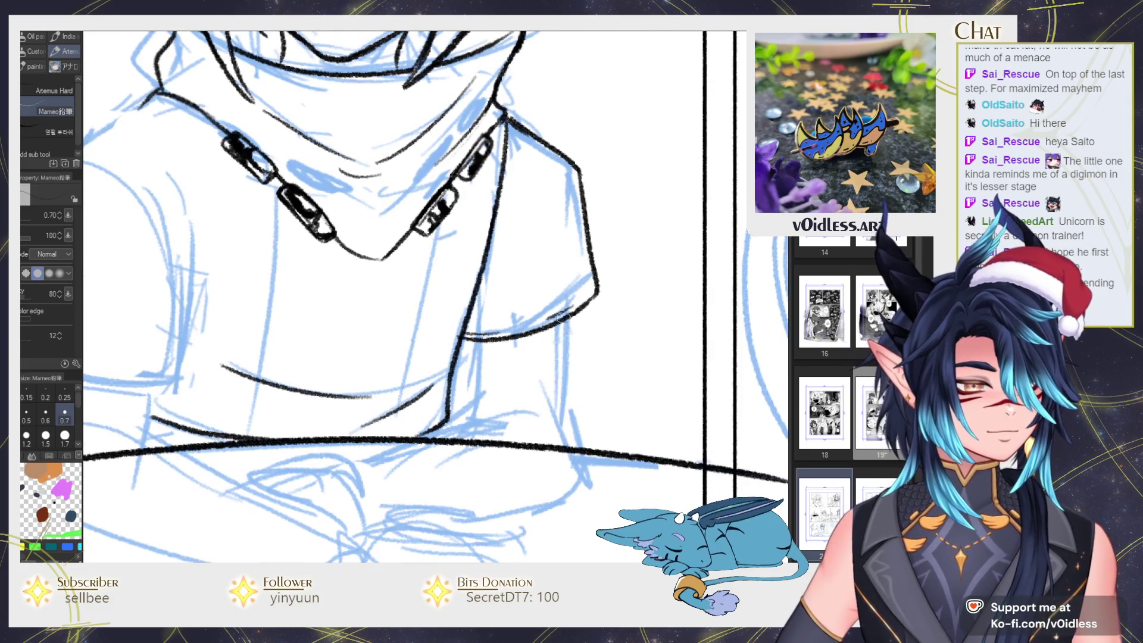
Ink the right sleeve edge and the arm's outline and curve, undoing a stray hem stroke
{"action": "left_click_drag", "start_coordinate": [570, 314], "coordinate": [569, 429]}
{"action": "mouse_move", "coordinate": [476, 334]}
{"action": "left_mouse_down"}
{"action": "mouse_move", "coordinate": [475, 420]}
{"action": "mouse_move", "coordinate": [523, 298]}
{"action": "mouse_move", "coordinate": [569, 269]}
{"action": "left_mouse_up"}
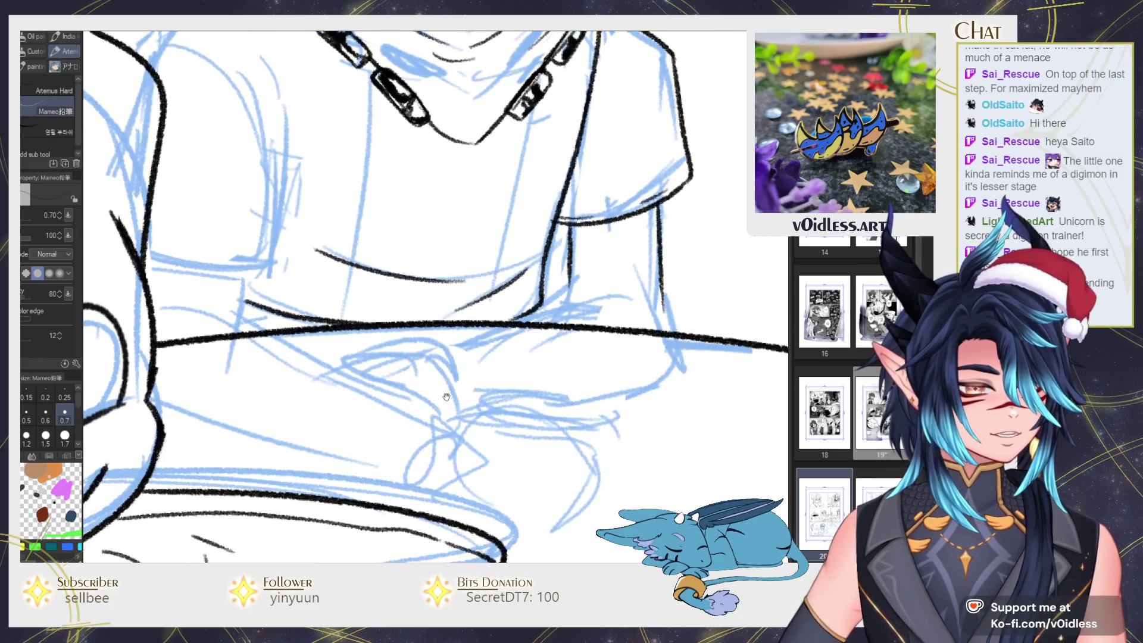
{"action": "mouse_move", "coordinate": [437, 352]}
{"action": "left_mouse_down"}
{"action": "mouse_move", "coordinate": [628, 291]}
{"action": "mouse_move", "coordinate": [657, 375]}
{"action": "mouse_move", "coordinate": [631, 390]}
{"action": "mouse_move", "coordinate": [436, 411]}
{"action": "mouse_move", "coordinate": [655, 376]}
{"action": "mouse_move", "coordinate": [670, 358]}
{"action": "mouse_move", "coordinate": [665, 317]}
{"action": "left_mouse_up"}
{"action": "key", "text": "ctrl+z"}
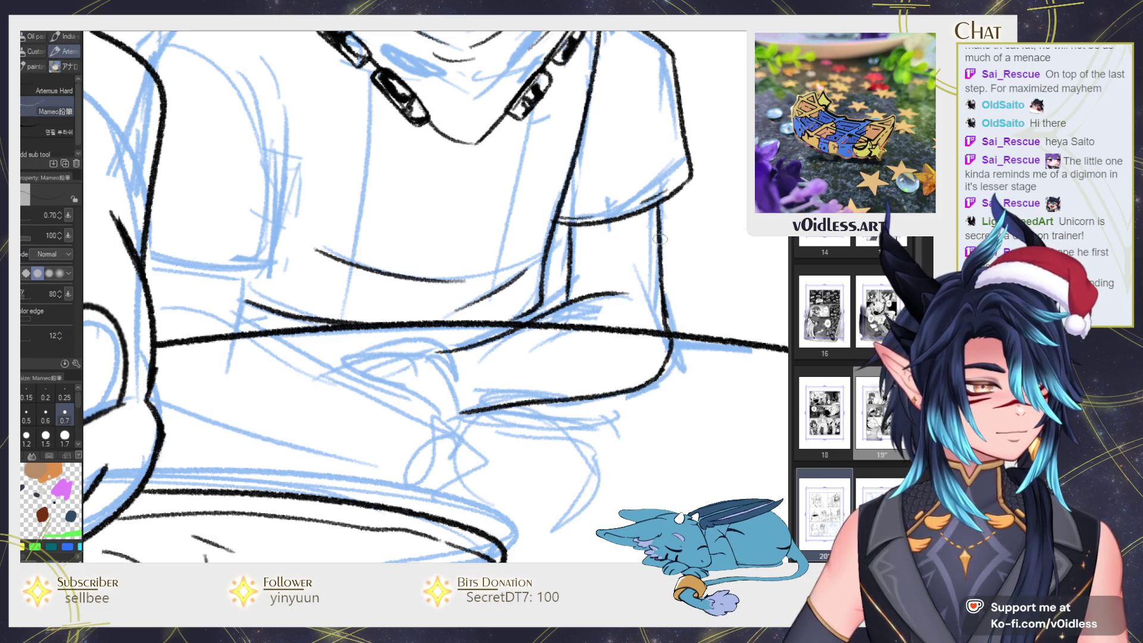
{"action": "left_click_drag", "start_coordinate": [592, 372], "coordinate": [647, 322]}
{"action": "left_click_drag", "start_coordinate": [501, 299], "coordinate": [543, 344]}
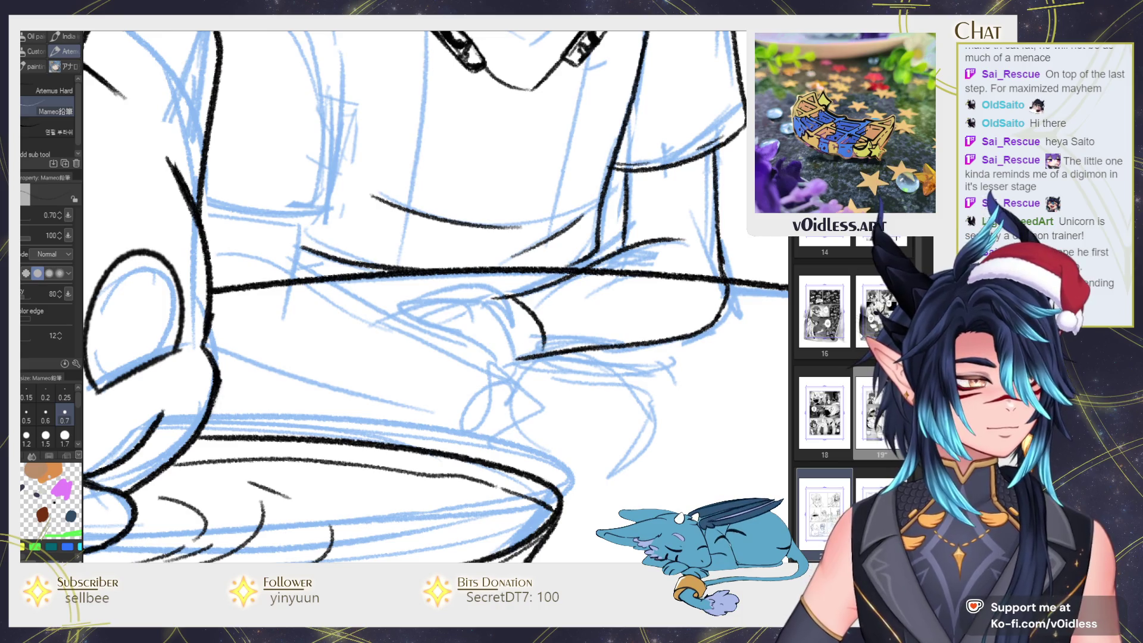
{"action": "key", "text": "h"}
{"action": "scroll", "coordinate": [476, 301], "scroll_direction": "down", "scroll_amount": 3}
Outline the wristband and the forearm edge, extending the forearm line past the cuff
{"action": "scroll", "coordinate": [476, 301], "scroll_direction": "up", "scroll_amount": 3}
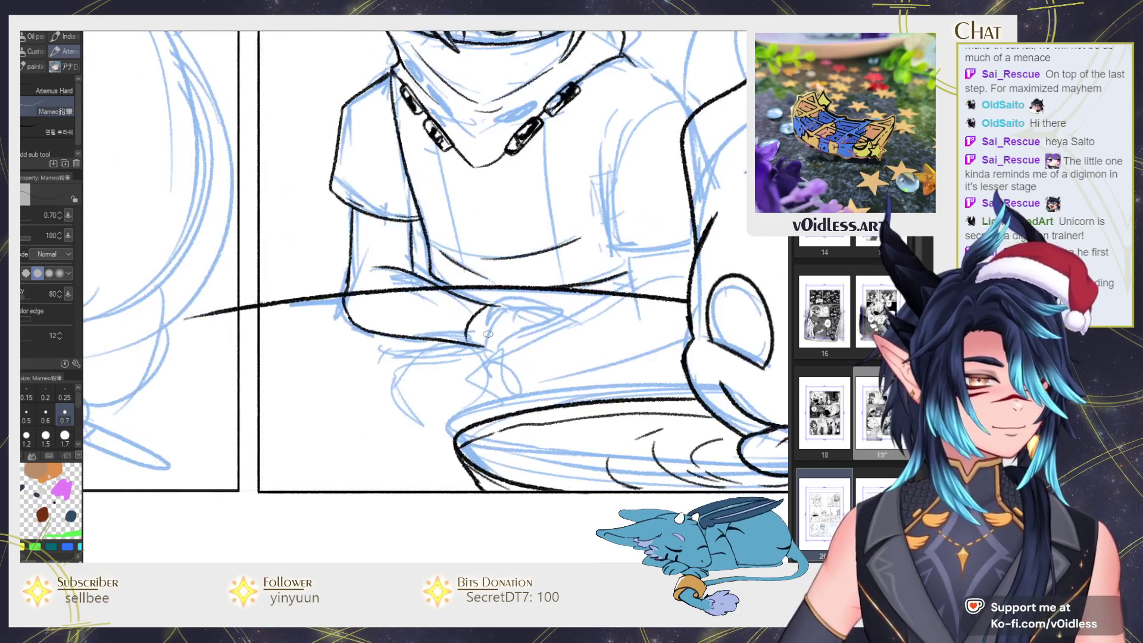
{"action": "left_click_drag", "start_coordinate": [477, 300], "coordinate": [441, 342]}
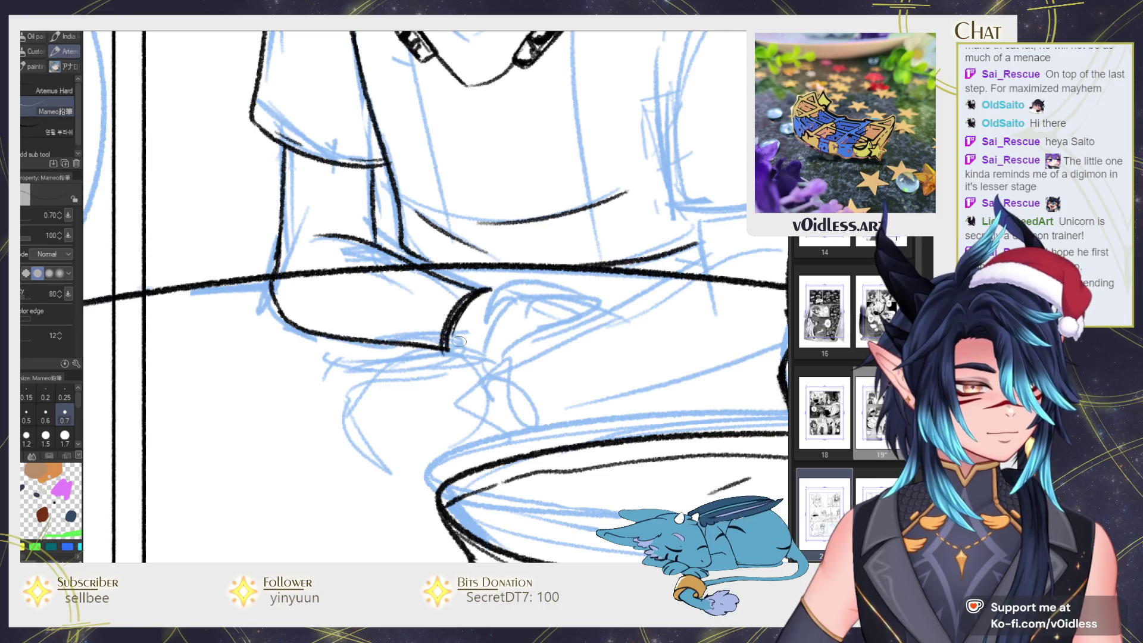
{"action": "mouse_move", "coordinate": [470, 292]}
{"action": "left_mouse_down"}
{"action": "mouse_move", "coordinate": [441, 345]}
{"action": "mouse_move", "coordinate": [494, 293]}
{"action": "mouse_move", "coordinate": [459, 356]}
{"action": "mouse_move", "coordinate": [438, 351]}
{"action": "mouse_move", "coordinate": [455, 358]}
{"action": "mouse_move", "coordinate": [497, 290]}
{"action": "left_mouse_up"}
{"action": "key", "text": "ctrl+z"}
{"action": "mouse_move", "coordinate": [455, 351]}
{"action": "left_mouse_down"}
{"action": "mouse_move", "coordinate": [505, 288]}
{"action": "mouse_move", "coordinate": [453, 314]}
{"action": "mouse_move", "coordinate": [473, 301]}
{"action": "mouse_move", "coordinate": [455, 352]}
{"action": "left_mouse_up"}
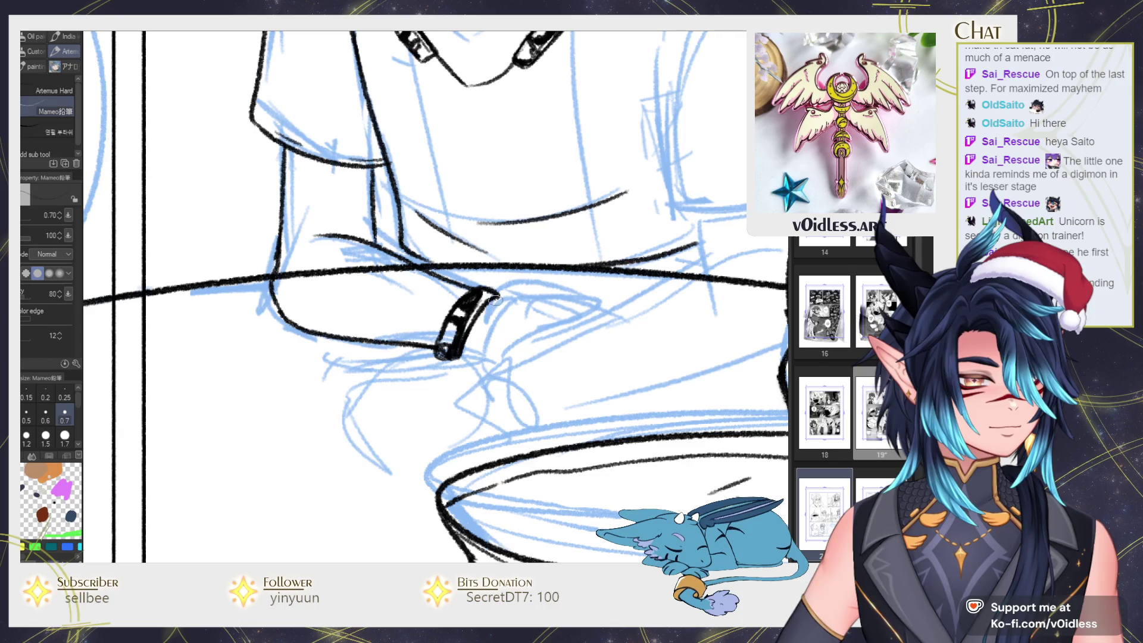
{"action": "left_click_drag", "start_coordinate": [495, 300], "coordinate": [548, 293]}
{"action": "scroll", "coordinate": [653, 269], "scroll_direction": "down", "scroll_amount": 3}
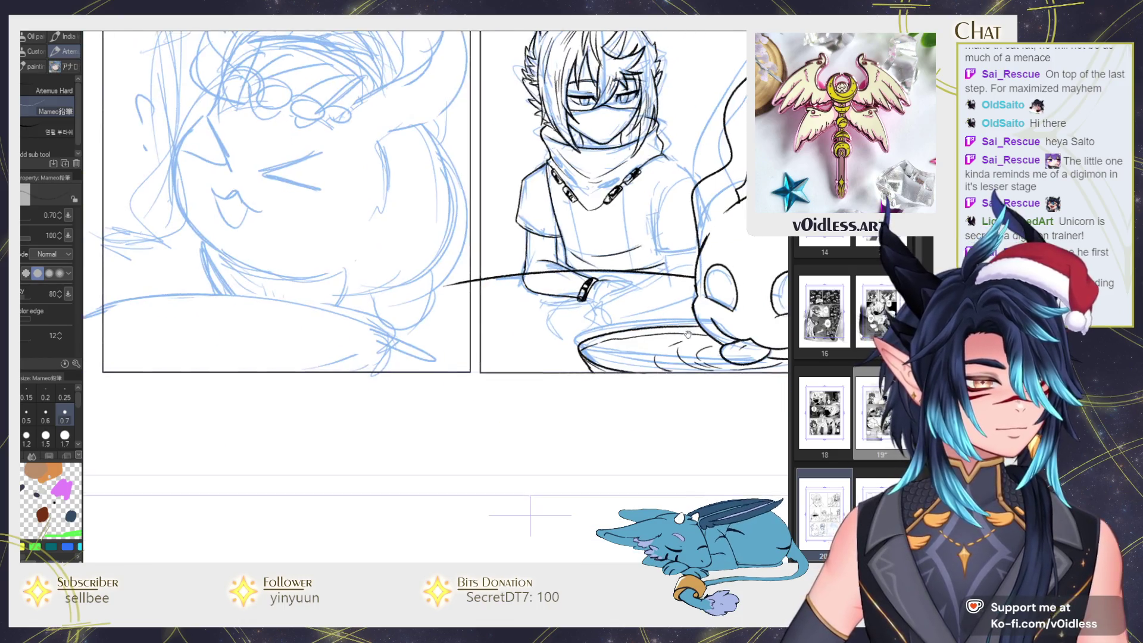
{"action": "scroll", "coordinate": [488, 296], "scroll_direction": "up", "scroll_amount": 3}
{"action": "left_click_drag", "start_coordinate": [485, 295], "coordinate": [553, 302]}
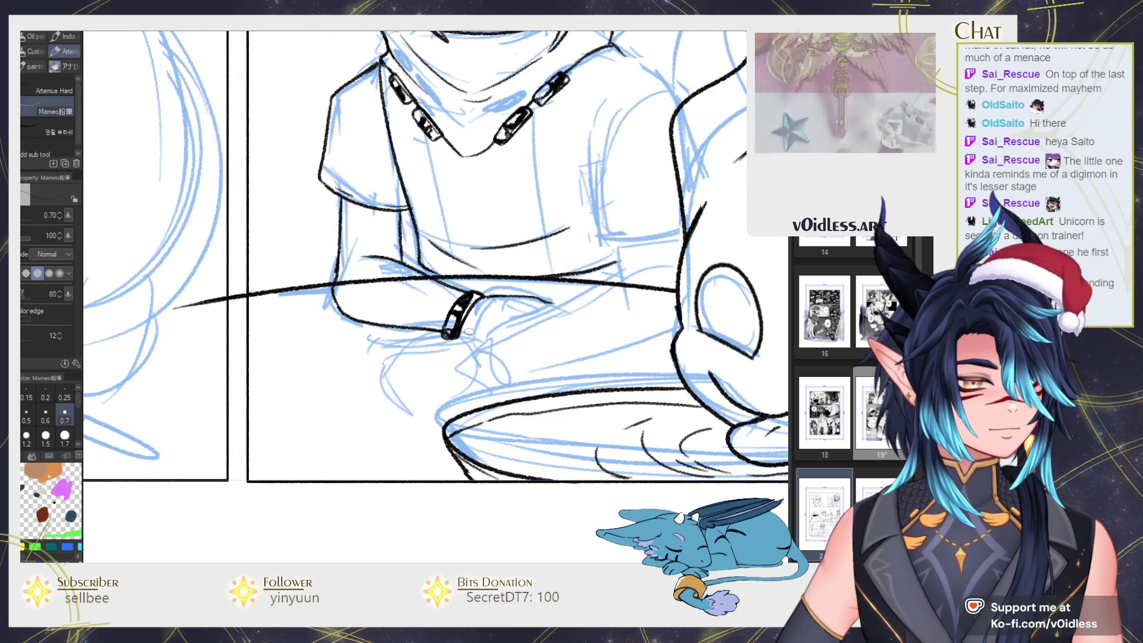
{"action": "left_click_drag", "start_coordinate": [459, 332], "coordinate": [485, 341]}
Ink the sleeve line running down from the shoulder, redrawing it once
{"action": "left_click_drag", "start_coordinate": [620, 241], "coordinate": [543, 375]}
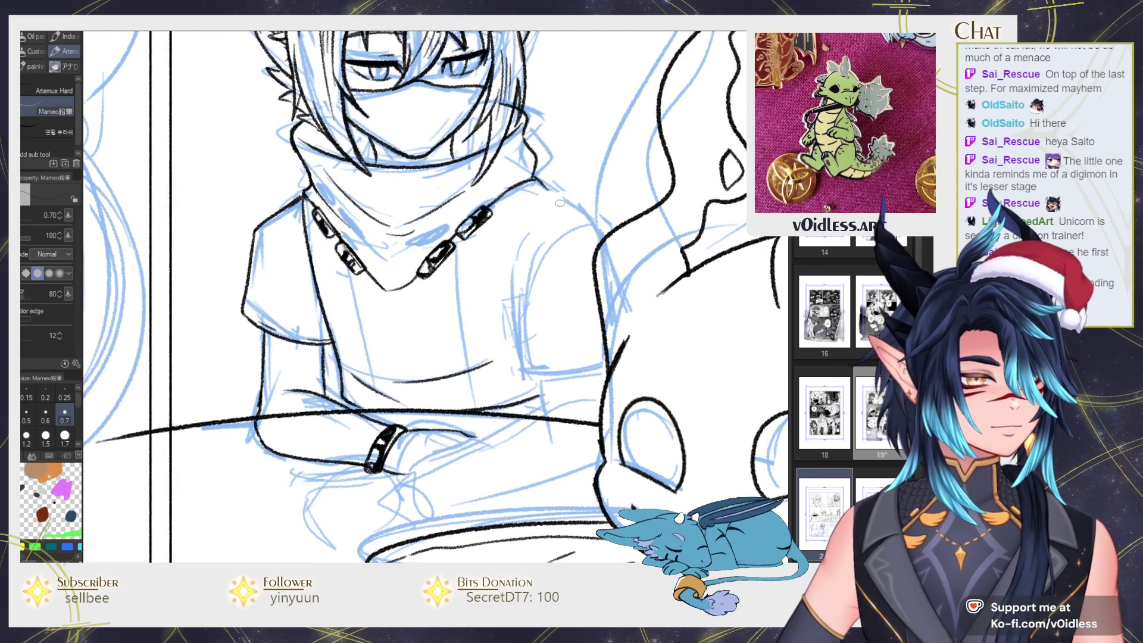
{"action": "left_click_drag", "start_coordinate": [595, 228], "coordinate": [533, 294]}
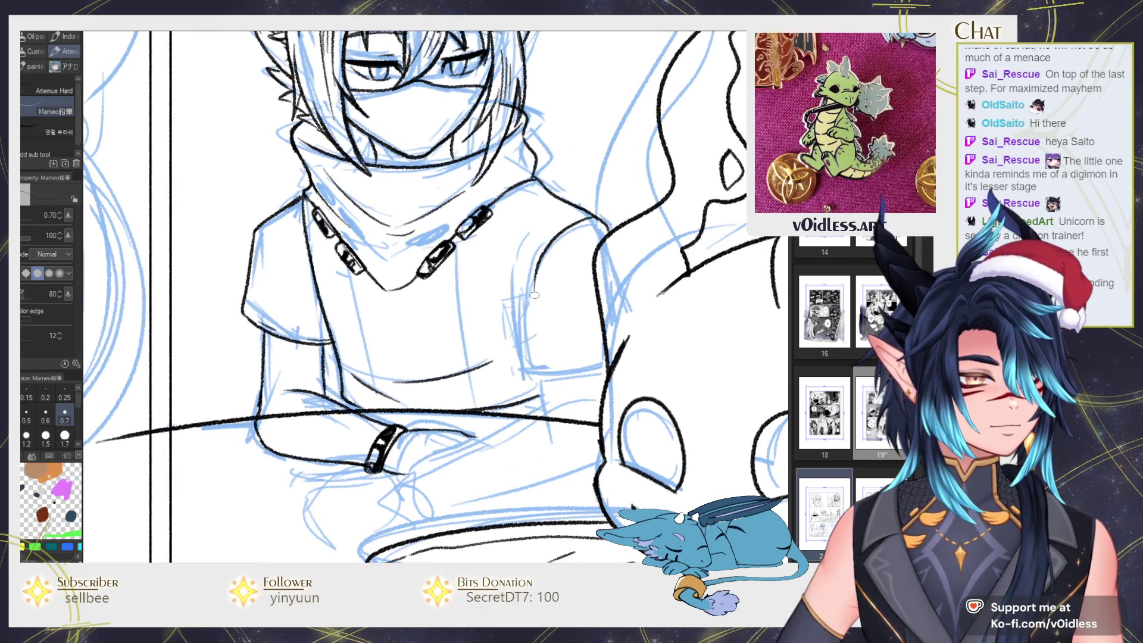
{"action": "key", "text": "ctrl+z"}
{"action": "mouse_move", "coordinate": [560, 204]}
{"action": "left_mouse_down"}
{"action": "mouse_move", "coordinate": [525, 250]}
{"action": "mouse_move", "coordinate": [522, 372]}
{"action": "mouse_move", "coordinate": [604, 367]}
{"action": "left_mouse_up"}
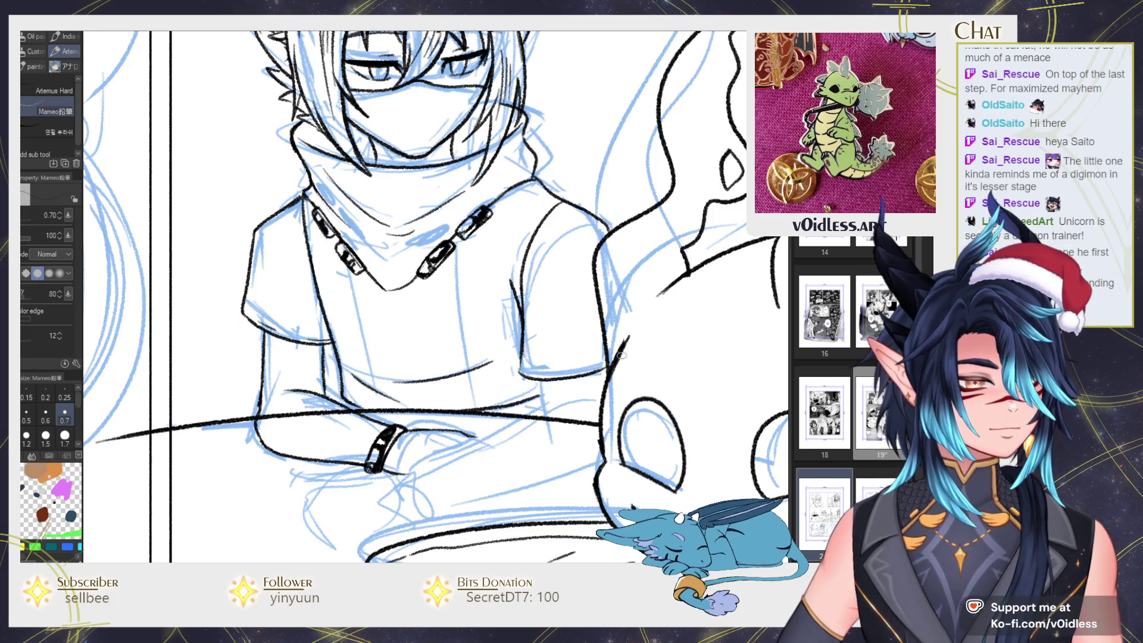
Ink the sleeve and shoulder, then the left sleeve and left torso edge in black
{"action": "left_click_drag", "start_coordinate": [529, 297], "coordinate": [603, 229]}
{"action": "left_click_drag", "start_coordinate": [462, 344], "coordinate": [493, 351]}
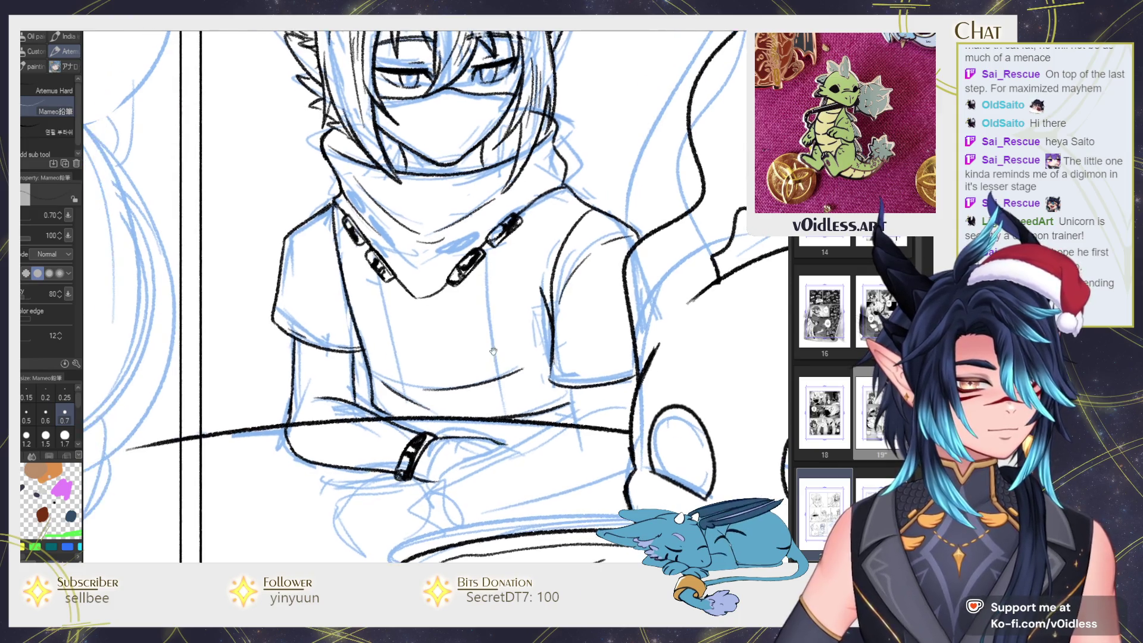
{"action": "left_click_drag", "start_coordinate": [288, 243], "coordinate": [281, 304]}
{"action": "mouse_move", "coordinate": [330, 205]}
{"action": "left_mouse_down"}
{"action": "mouse_move", "coordinate": [365, 329]}
{"action": "mouse_move", "coordinate": [332, 282]}
{"action": "left_mouse_up"}
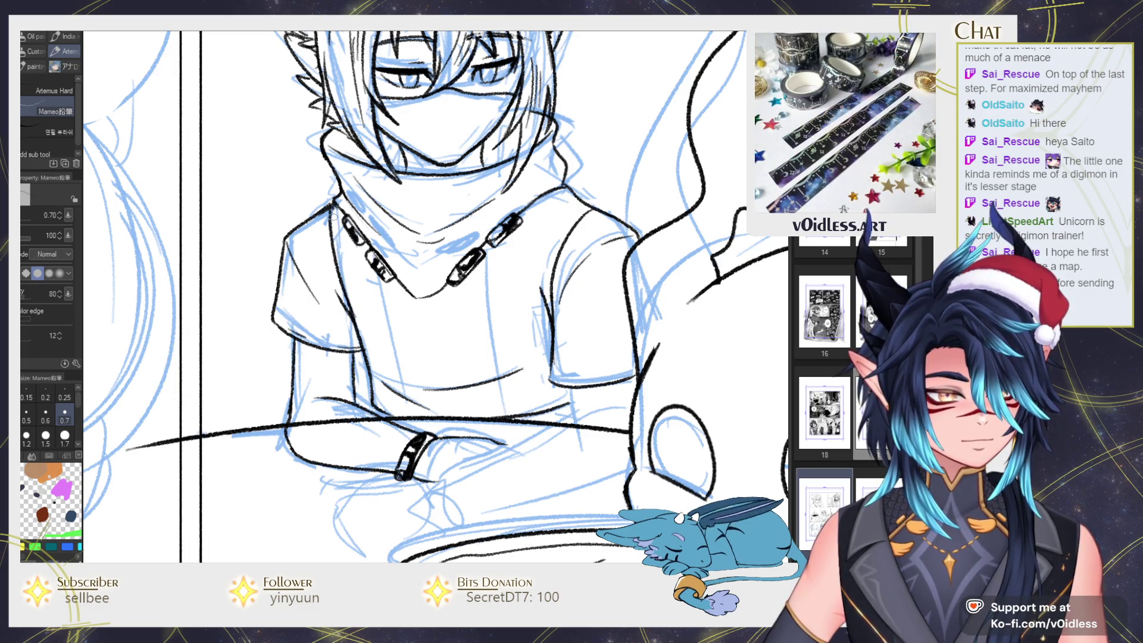
{"action": "key", "text": "ctrl+0"}
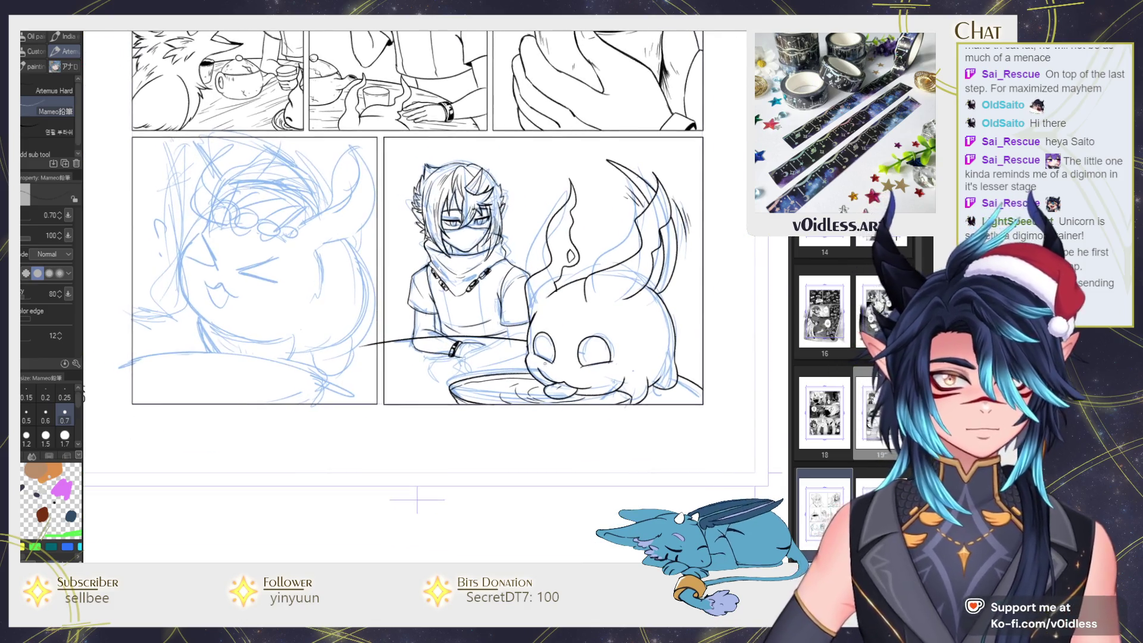
{"action": "key", "text": "h"}
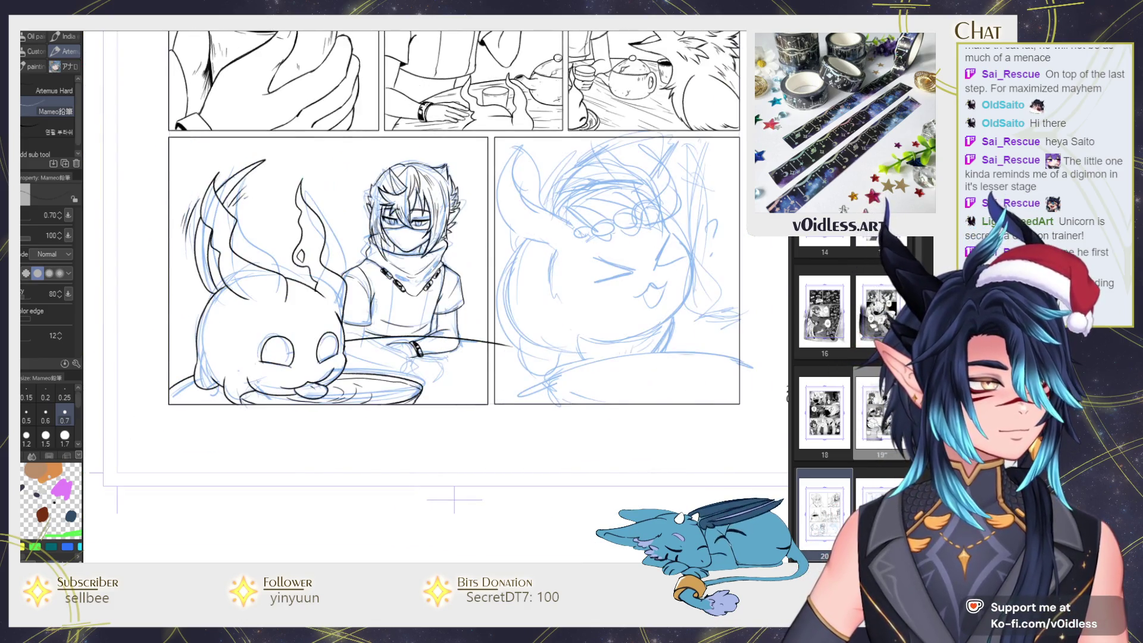
{"action": "left_click_drag", "start_coordinate": [564, 301], "coordinate": [640, 340]}
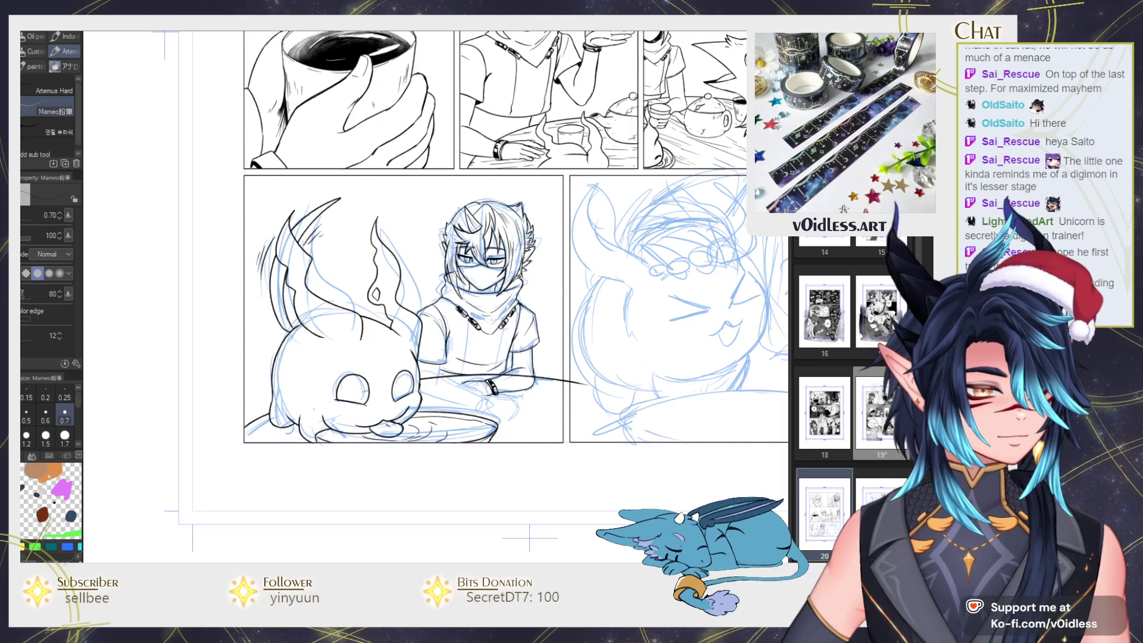
{"action": "scroll", "coordinate": [491, 381], "scroll_direction": "up", "scroll_amount": 2}
{"action": "left_click_drag", "start_coordinate": [477, 399], "coordinate": [495, 440]}
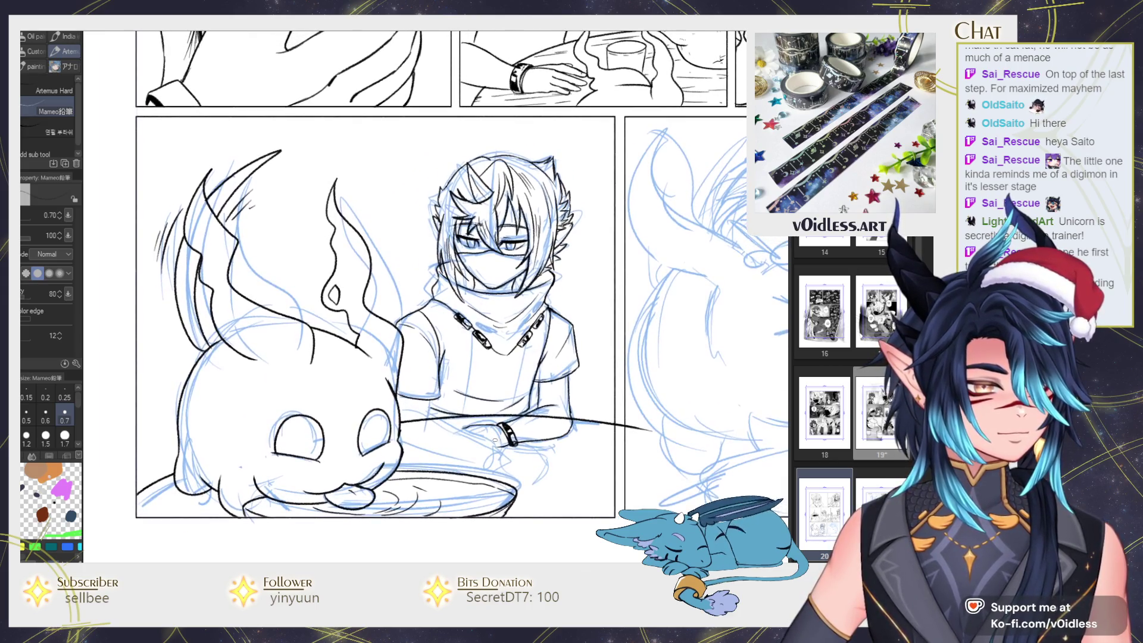
{"action": "key", "text": "e"}
{"action": "scroll", "coordinate": [444, 264], "scroll_direction": "up", "scroll_amount": 4}
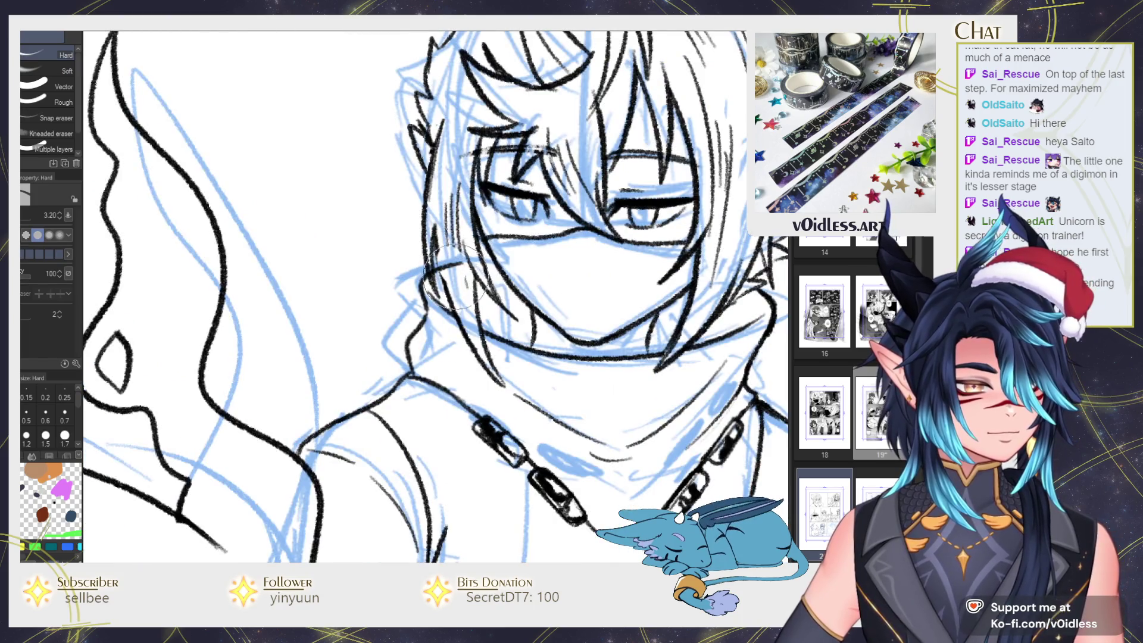
Add small black hatch strokes at the neck and under the chin with the Mameo pencil
{"action": "key", "text": "p"}
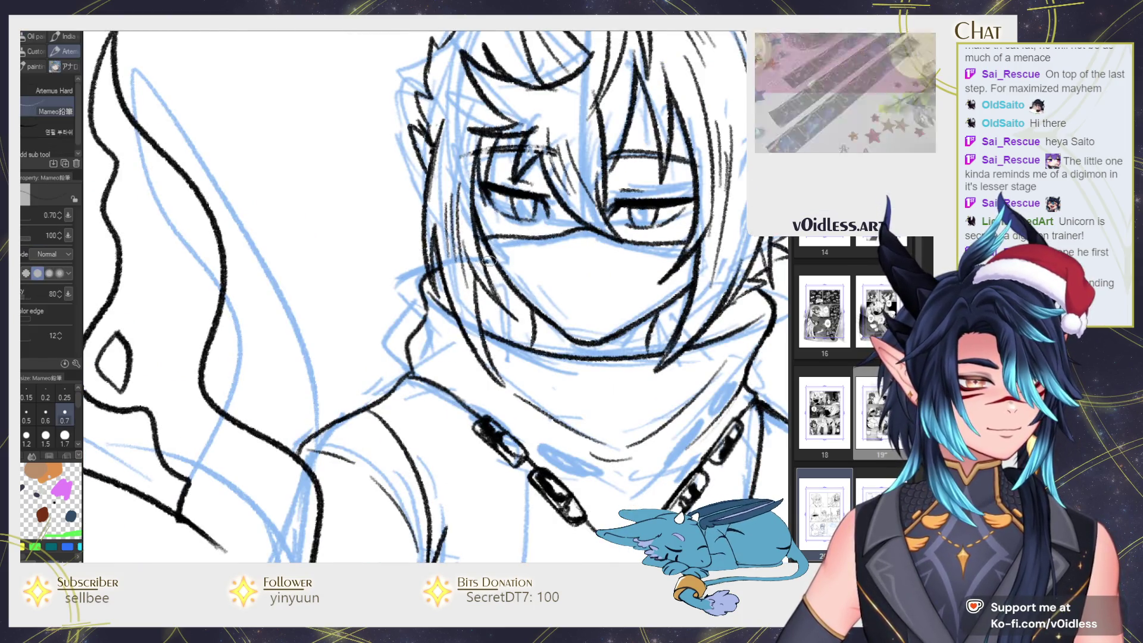
{"action": "left_click_drag", "start_coordinate": [562, 250], "coordinate": [517, 215]}
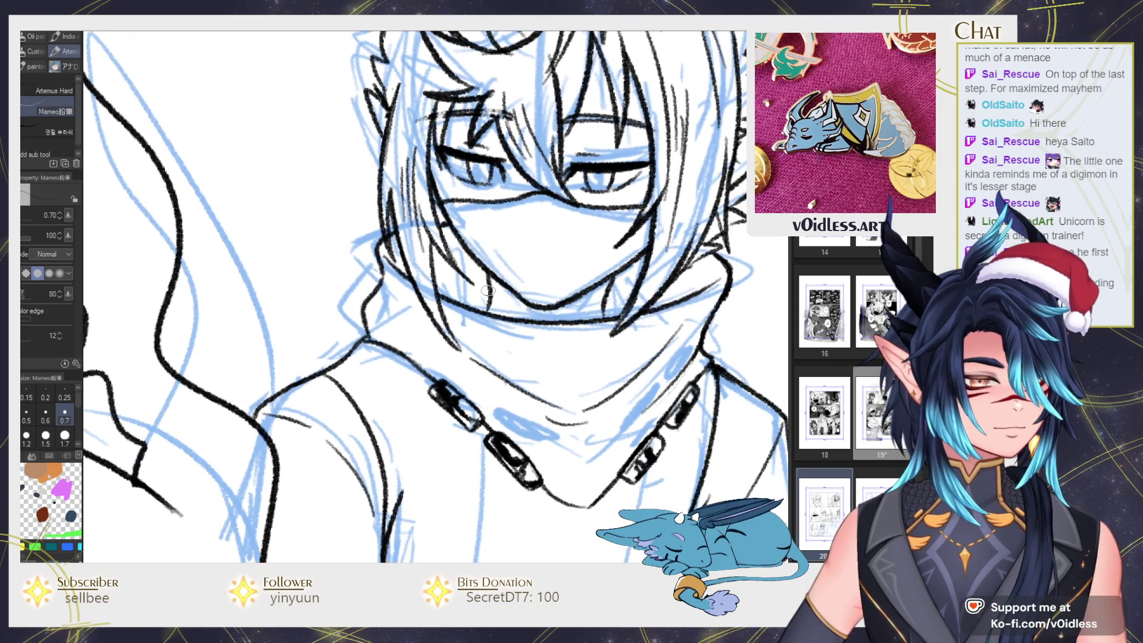
{"action": "mouse_move", "coordinate": [482, 272]}
{"action": "left_mouse_down"}
{"action": "mouse_move", "coordinate": [488, 300]}
{"action": "mouse_move", "coordinate": [485, 292]}
{"action": "left_mouse_up"}
{"action": "scroll", "coordinate": [489, 274], "scroll_direction": "down", "scroll_amount": 5}
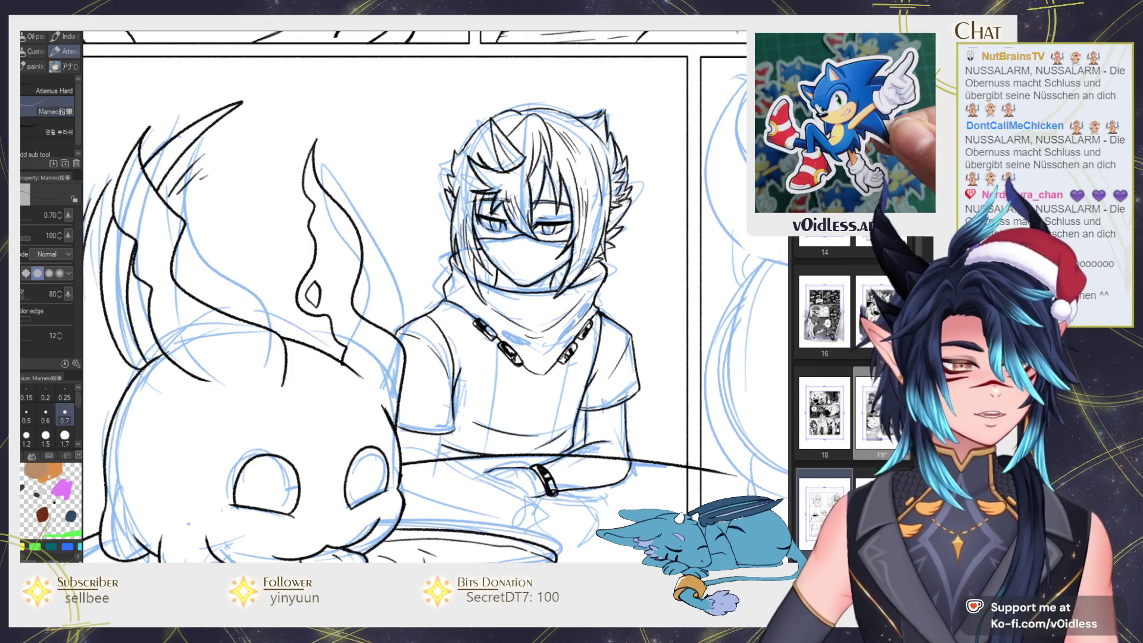
Ink a long vertical fold line down the shirt and short strokes below the collar
{"action": "left_click_drag", "start_coordinate": [558, 250], "coordinate": [545, 270]}
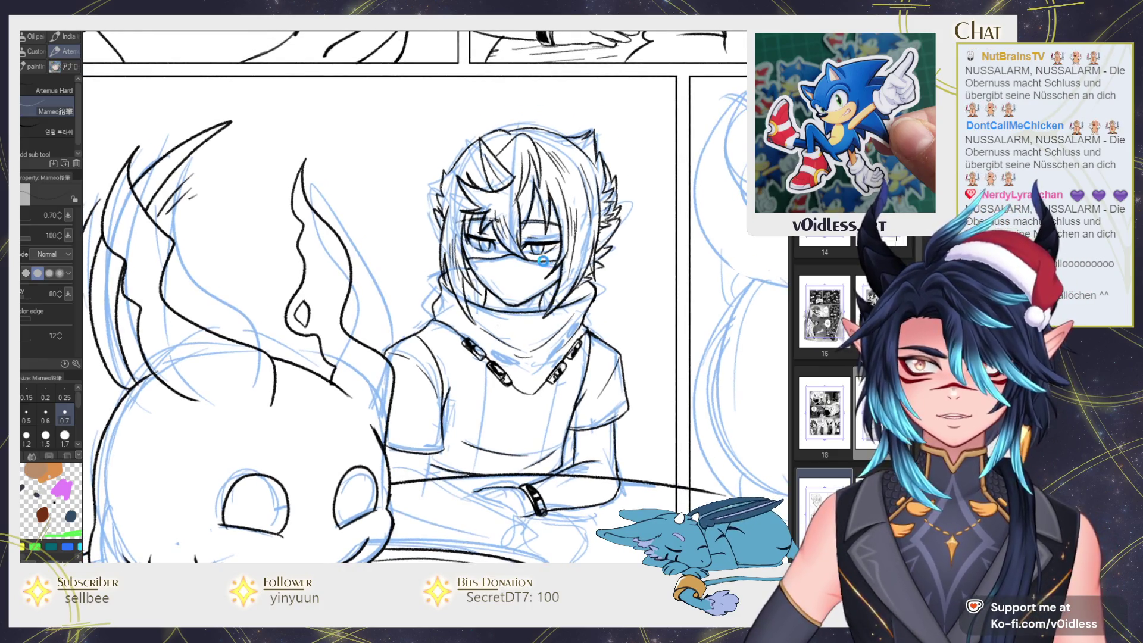
{"action": "scroll", "coordinate": [536, 294], "scroll_direction": "up", "scroll_amount": 5}
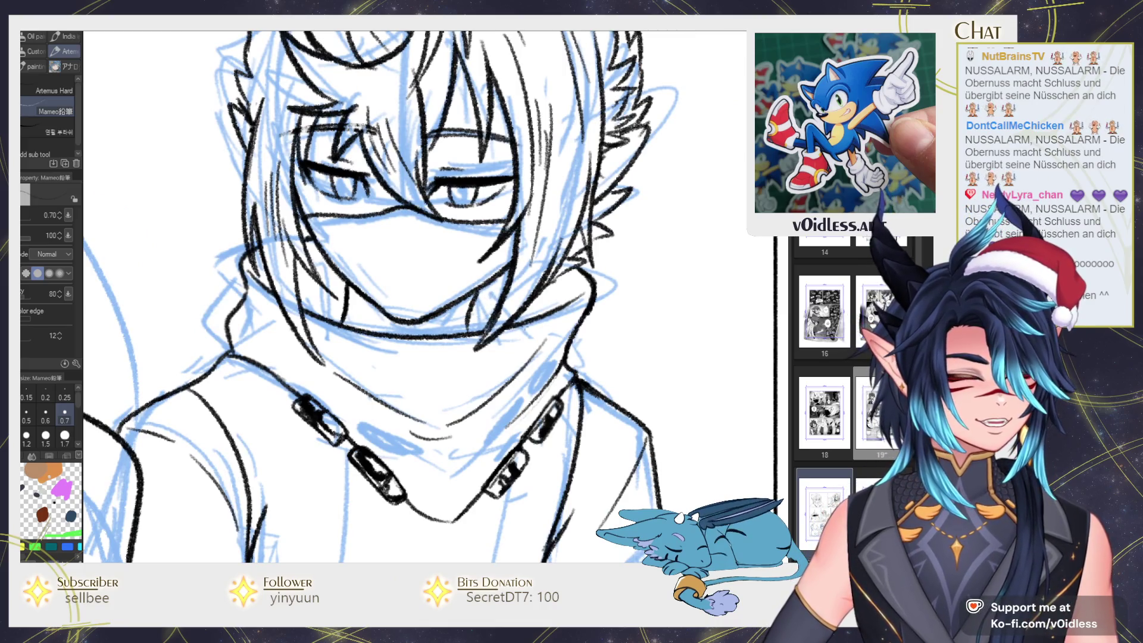
{"action": "scroll", "coordinate": [540, 336], "scroll_direction": "down", "scroll_amount": 4}
{"action": "scroll", "coordinate": [554, 268], "scroll_direction": "up", "scroll_amount": 3}
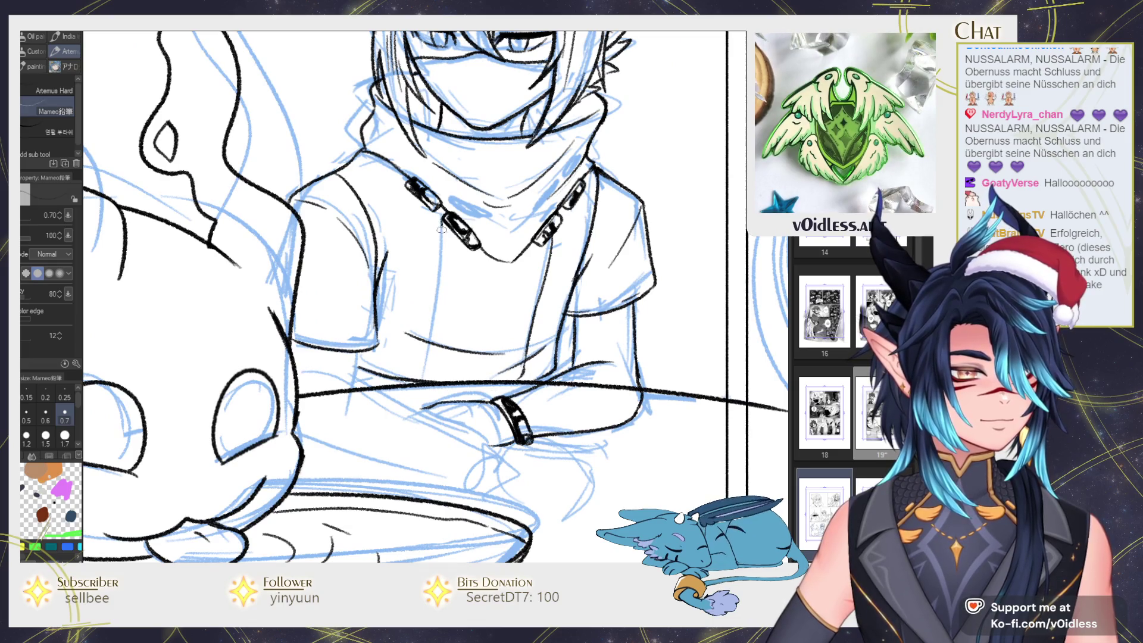
{"action": "left_click_drag", "start_coordinate": [441, 229], "coordinate": [416, 384]}
{"action": "left_click_drag", "start_coordinate": [440, 205], "coordinate": [438, 226]}
{"action": "left_click_drag", "start_coordinate": [484, 273], "coordinate": [488, 287]}
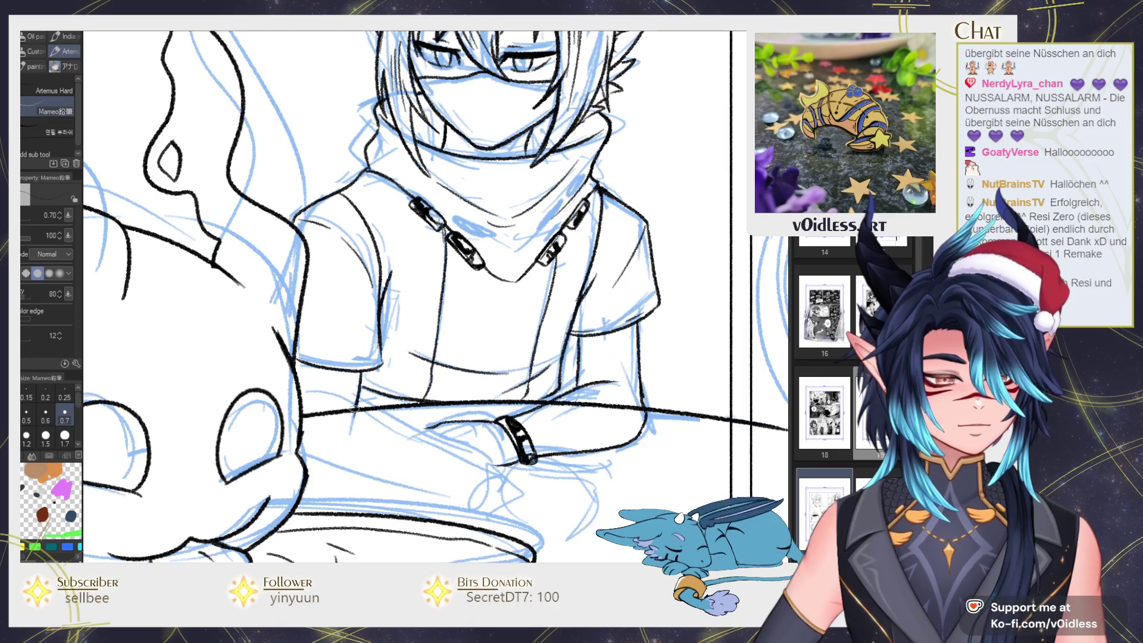
Erase part of the line across the arms and redraw it as one long black stroke
{"action": "key", "text": "e"}
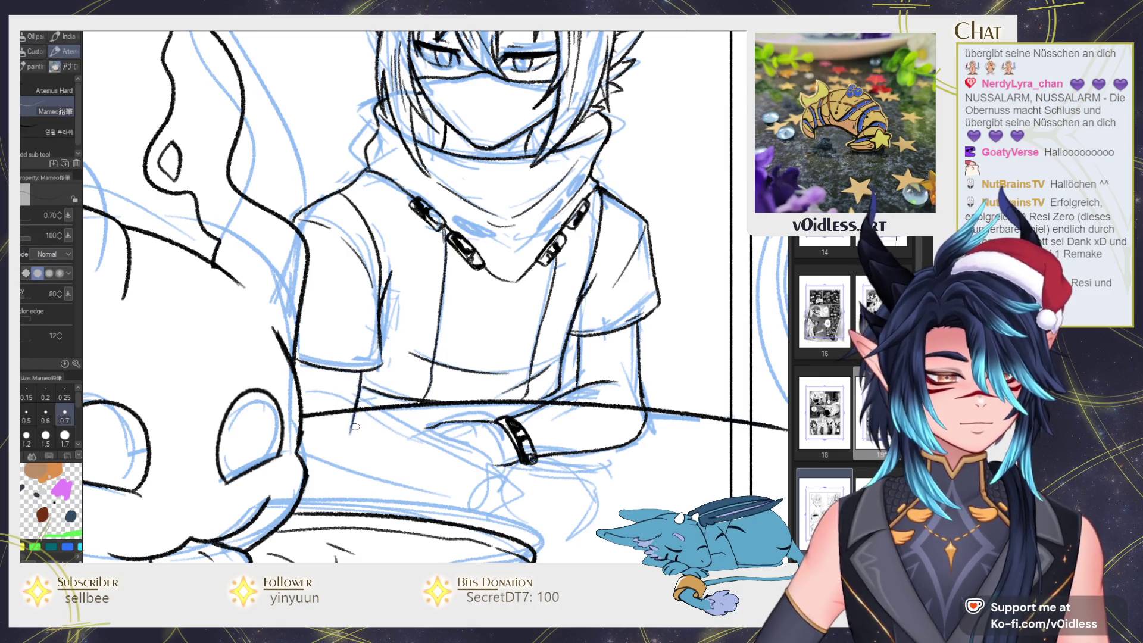
{"action": "mouse_move", "coordinate": [355, 404]}
{"action": "left_mouse_down"}
{"action": "mouse_move", "coordinate": [458, 363]}
{"action": "mouse_move", "coordinate": [408, 357]}
{"action": "mouse_move", "coordinate": [432, 342]}
{"action": "mouse_move", "coordinate": [676, 292]}
{"action": "left_mouse_up"}
{"action": "key", "text": "p"}
{"action": "mouse_move", "coordinate": [462, 442]}
{"action": "left_mouse_down"}
{"action": "mouse_move", "coordinate": [405, 410]}
{"action": "mouse_move", "coordinate": [619, 325]}
{"action": "left_mouse_up"}
{"action": "key", "text": "ctrl+minus"}
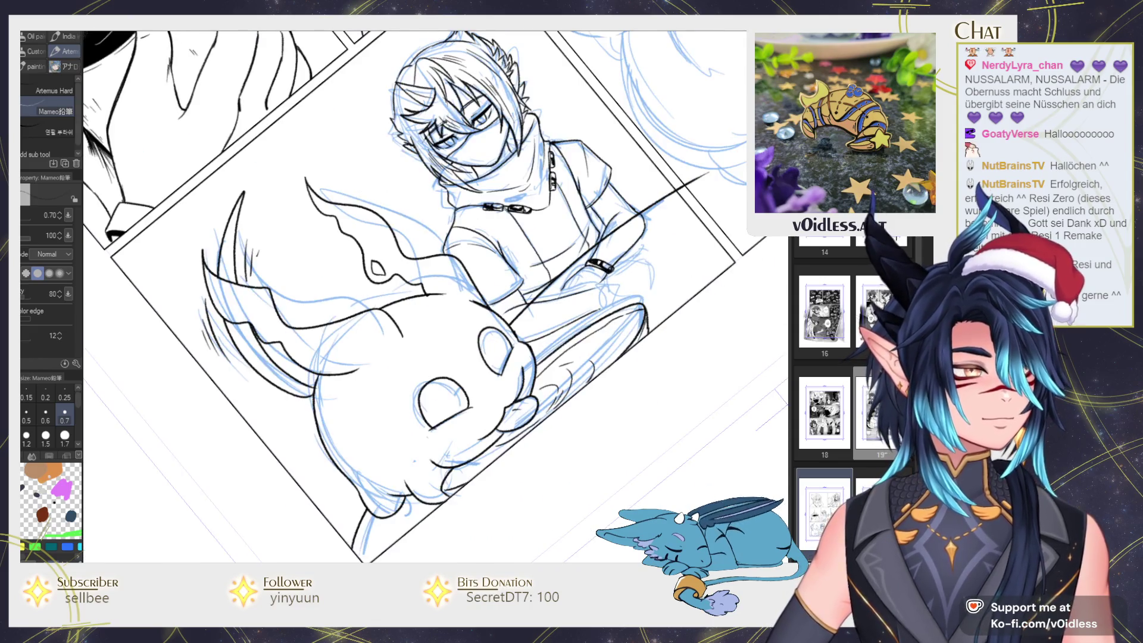
{"action": "key", "text": "ctrl+plus"}
{"action": "key", "text": "ctrl+plus"}
{"action": "key", "text": "ctrl+plus"}
{"action": "key", "text": "e"}
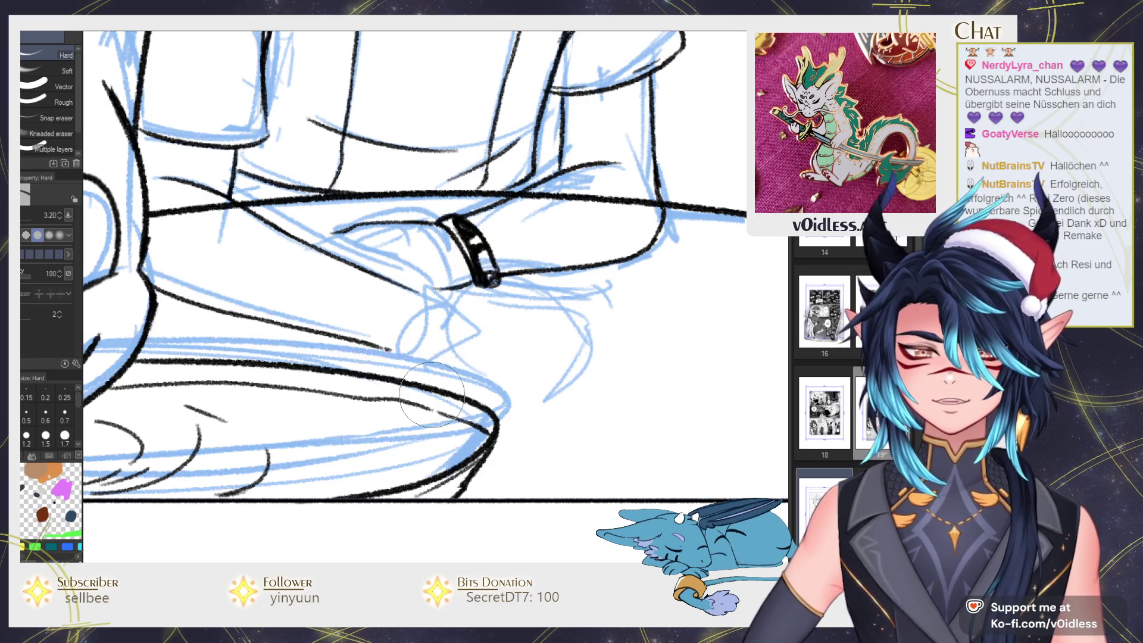
Shorten the stroke near the ring and redraw the curve to its left
{"action": "left_click_drag", "start_coordinate": [432, 394], "coordinate": [384, 366]}
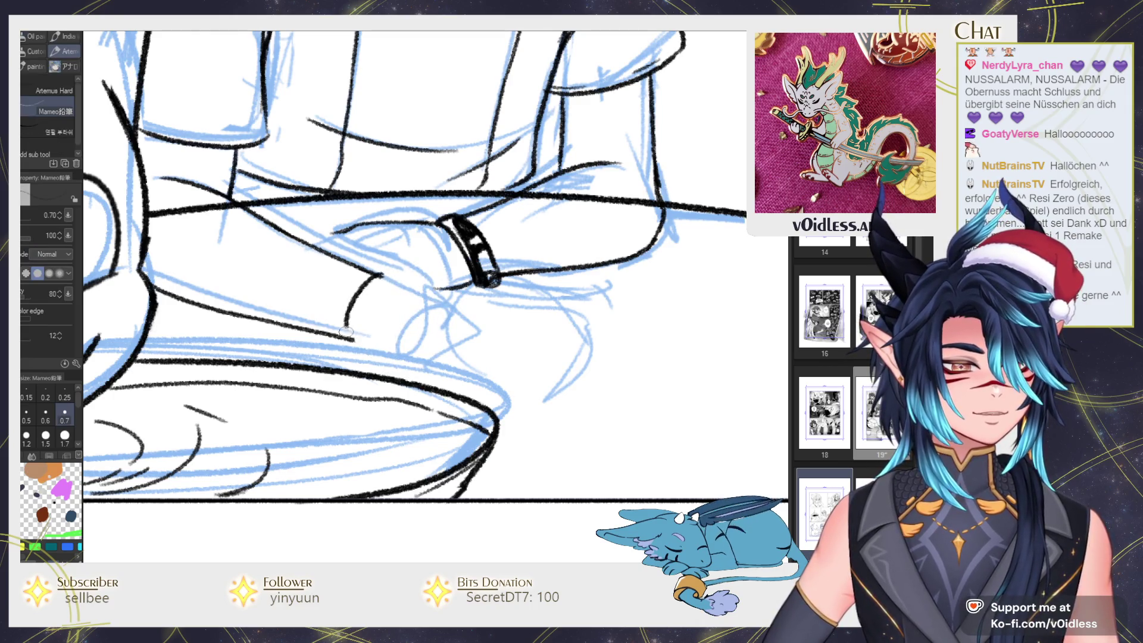
{"action": "left_click_drag", "start_coordinate": [364, 282], "coordinate": [348, 337]}
{"action": "mouse_move", "coordinate": [376, 280]}
{"action": "left_mouse_down"}
{"action": "mouse_move", "coordinate": [450, 327]}
{"action": "mouse_move", "coordinate": [426, 372]}
{"action": "left_mouse_up"}
{"action": "key", "text": "p"}
{"action": "mouse_move", "coordinate": [441, 315]}
{"action": "left_mouse_down"}
{"action": "mouse_move", "coordinate": [410, 384]}
{"action": "mouse_move", "coordinate": [453, 315]}
{"action": "left_mouse_up"}
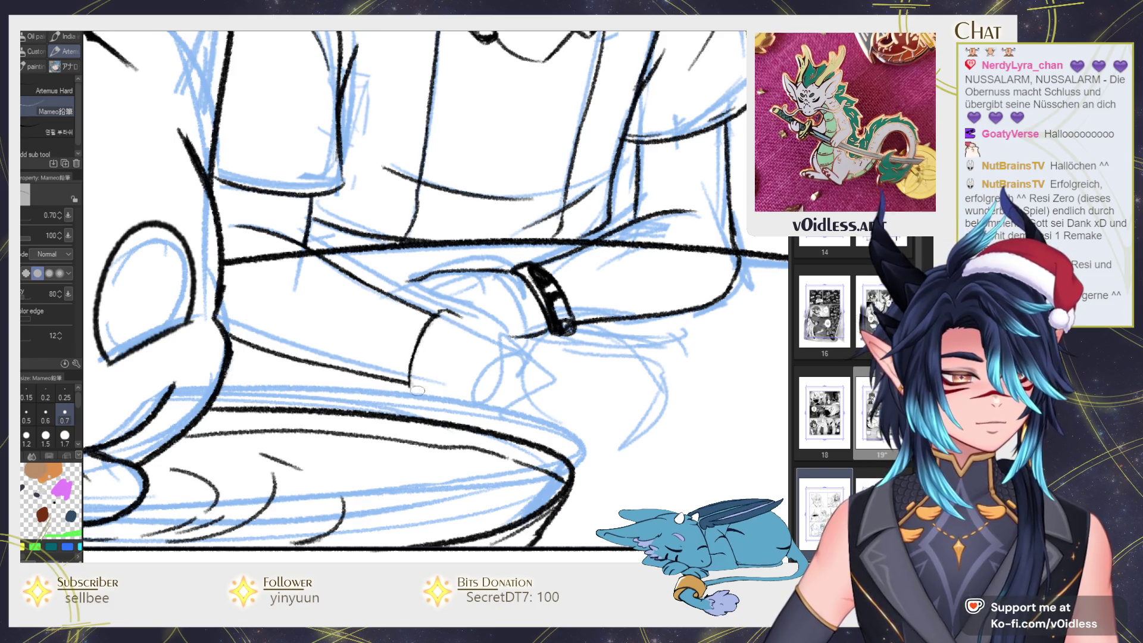
{"action": "left_click_drag", "start_coordinate": [419, 351], "coordinate": [413, 394]}
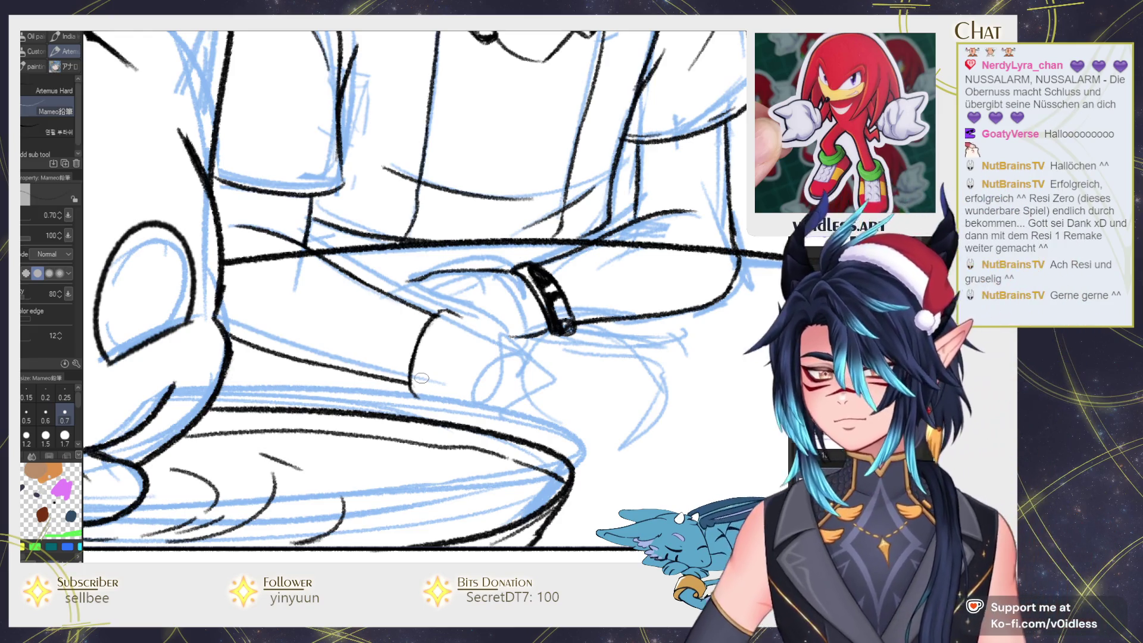
Ink the sleeve cuff's inner curve, a second inner line, a thicker outer line, and a stroke toward the ring
{"action": "mouse_move", "coordinate": [433, 397]}
{"action": "left_mouse_down"}
{"action": "mouse_move", "coordinate": [448, 316]}
{"action": "mouse_move", "coordinate": [463, 322]}
{"action": "mouse_move", "coordinate": [428, 397]}
{"action": "left_mouse_up"}
{"action": "left_click_drag", "start_coordinate": [446, 310], "coordinate": [471, 321]}
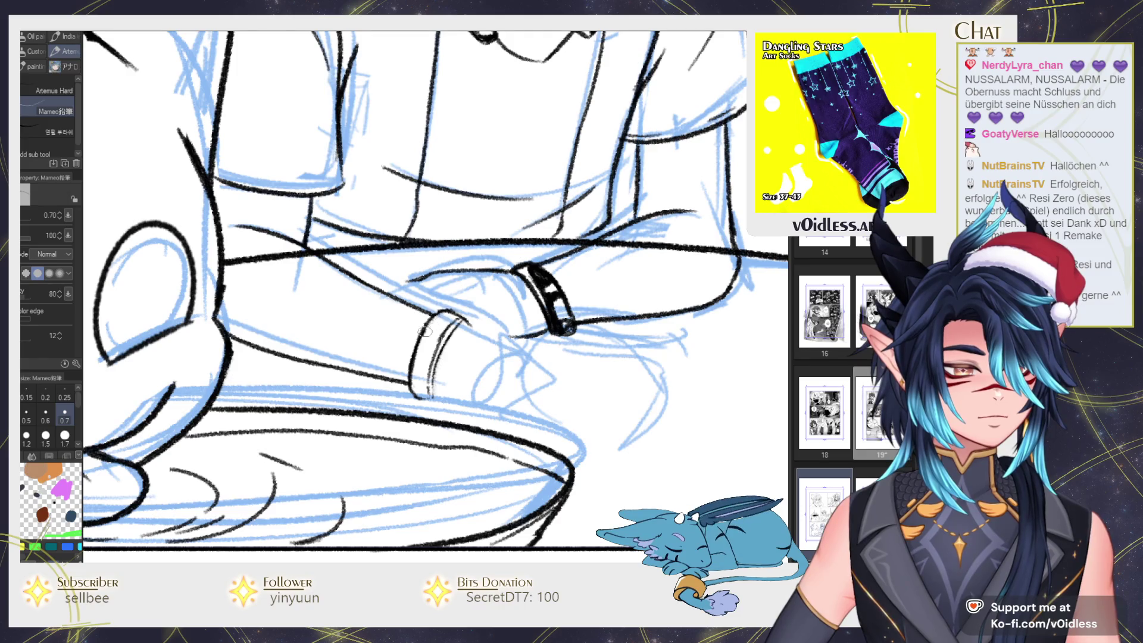
{"action": "mouse_move", "coordinate": [441, 314]}
{"action": "left_mouse_down"}
{"action": "mouse_move", "coordinate": [416, 356]}
{"action": "mouse_move", "coordinate": [430, 397]}
{"action": "left_mouse_up"}
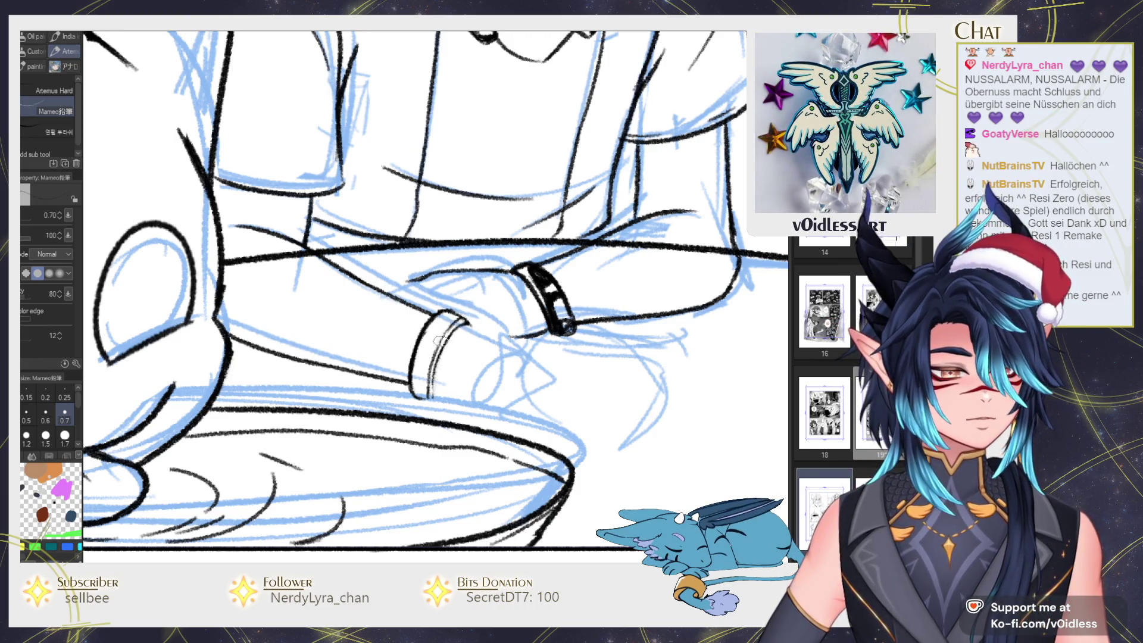
{"action": "left_click_drag", "start_coordinate": [468, 373], "coordinate": [466, 353]}
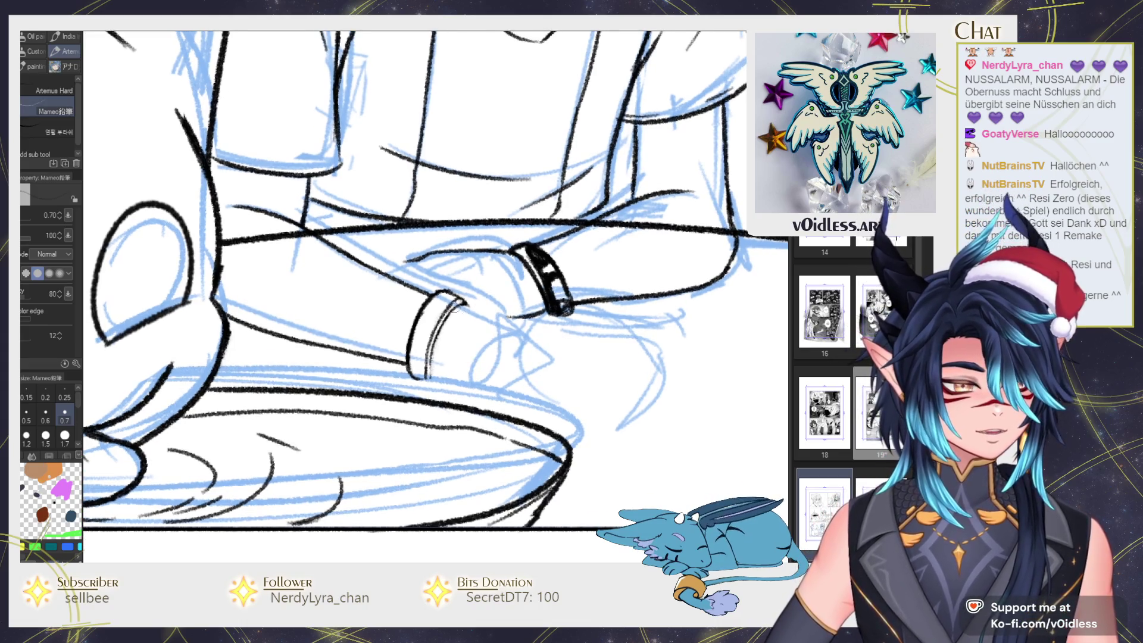
{"action": "left_click_drag", "start_coordinate": [458, 299], "coordinate": [557, 316]}
With the canvas mirrored, draw hand lines from the cuff and remove the stray diagonal
{"action": "scroll", "coordinate": [558, 322], "scroll_direction": "down", "scroll_amount": 3}
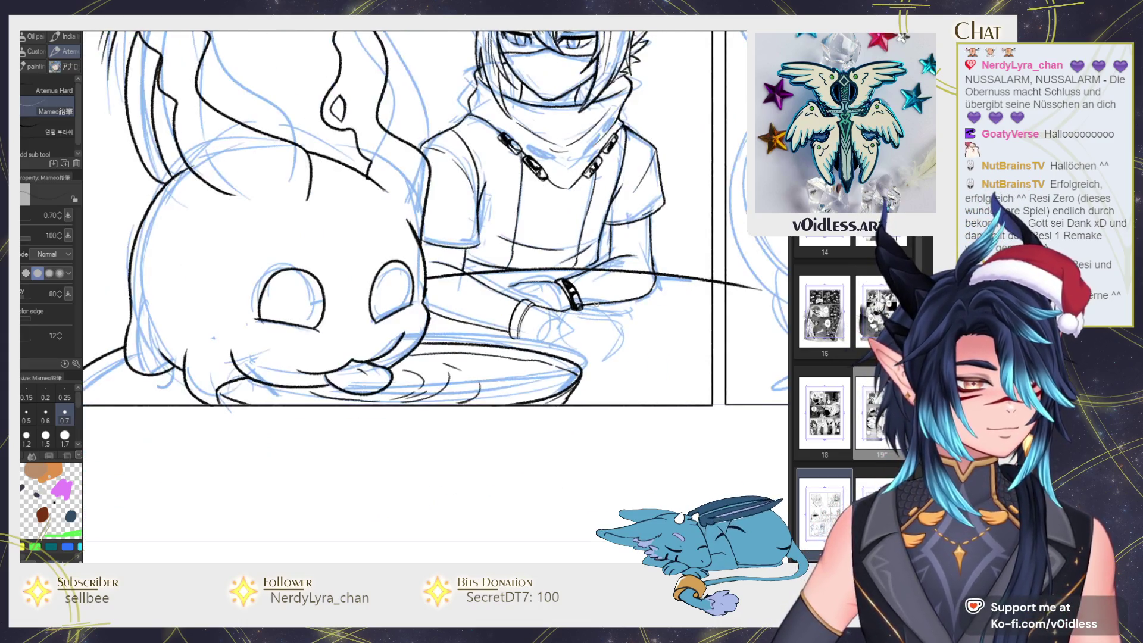
{"action": "scroll", "coordinate": [595, 304], "scroll_direction": "up", "scroll_amount": 3}
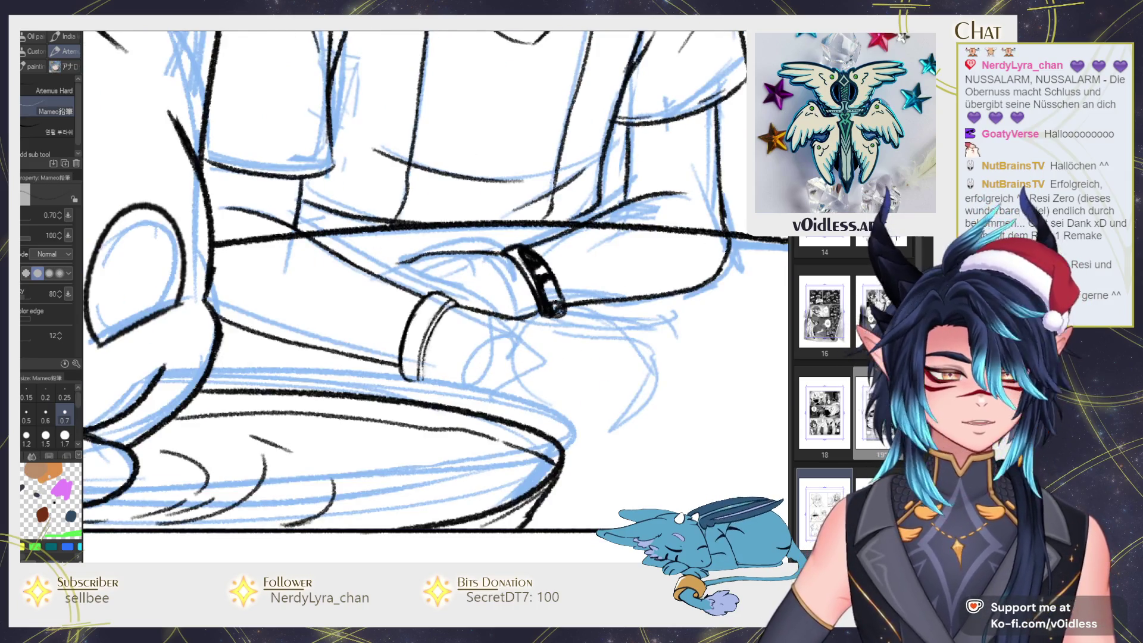
{"action": "key", "text": "h"}
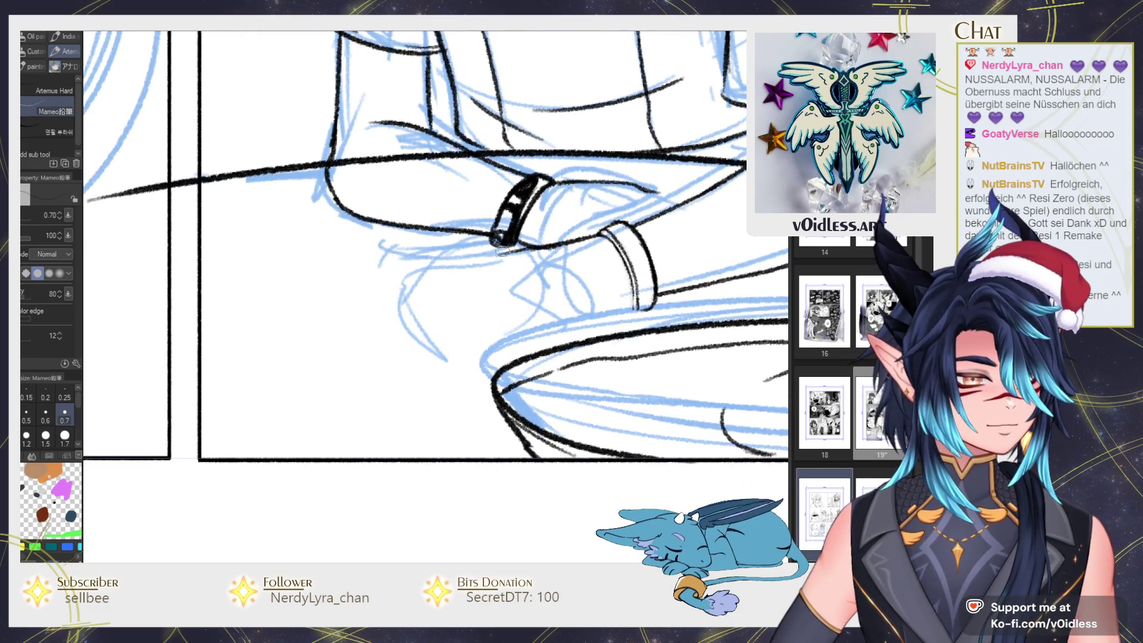
{"action": "left_click_drag", "start_coordinate": [485, 271], "coordinate": [538, 319]}
{"action": "key", "text": "ctrl+z"}
{"action": "mouse_move", "coordinate": [512, 255]}
{"action": "left_mouse_down"}
{"action": "mouse_move", "coordinate": [480, 266]}
{"action": "mouse_move", "coordinate": [540, 321]}
{"action": "mouse_move", "coordinate": [616, 310]}
{"action": "mouse_move", "coordinate": [541, 326]}
{"action": "mouse_move", "coordinate": [470, 256]}
{"action": "mouse_move", "coordinate": [455, 274]}
{"action": "left_mouse_up"}
{"action": "key", "text": "e"}
{"action": "key", "text": "p"}
Flip the canvas back to normal and erase leftover sketch lines near the cuff
{"action": "scroll", "coordinate": [527, 303], "scroll_direction": "down", "scroll_amount": 4}
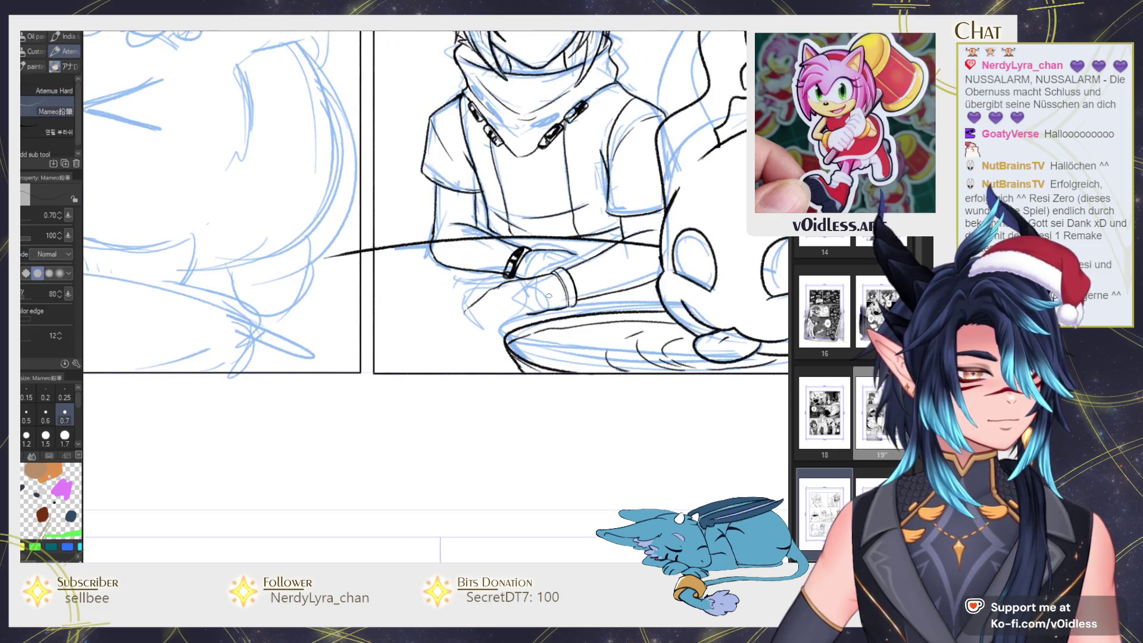
{"action": "scroll", "coordinate": [543, 310], "scroll_direction": "down", "scroll_amount": 3}
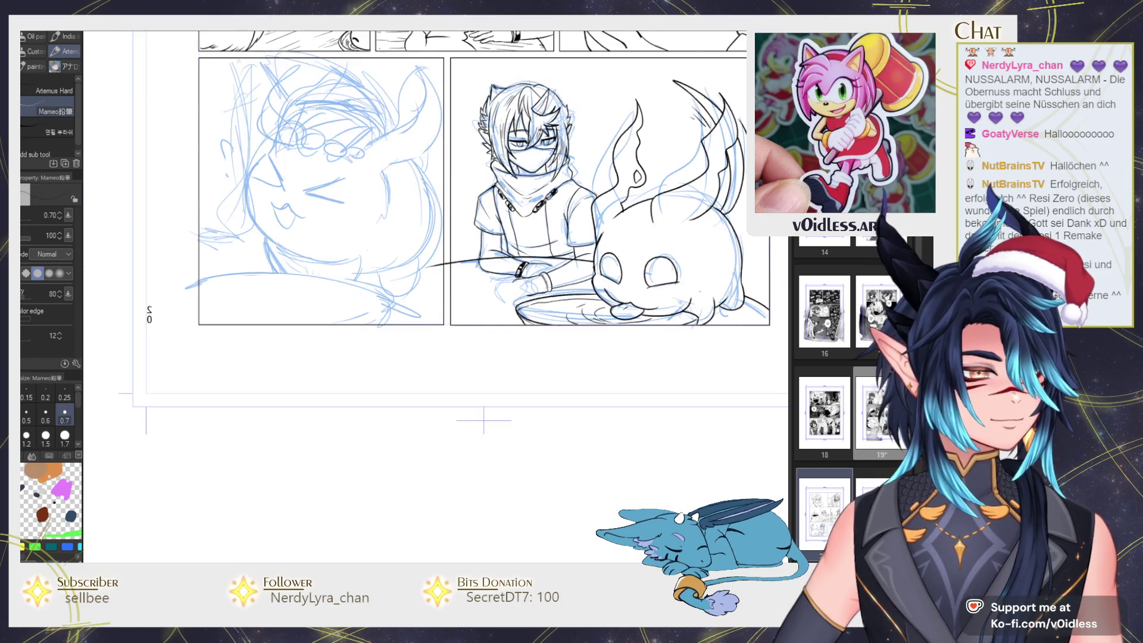
{"action": "key", "text": "h"}
{"action": "scroll", "coordinate": [462, 312], "scroll_direction": "up", "scroll_amount": 7}
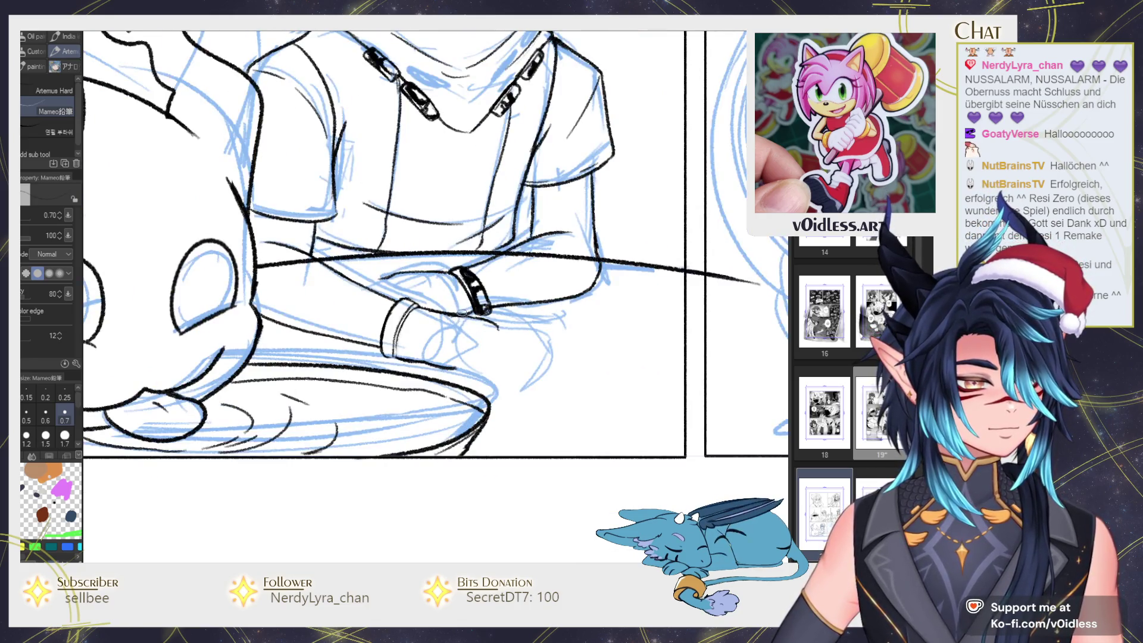
{"action": "key", "text": "e"}
{"action": "mouse_move", "coordinate": [461, 312]}
{"action": "left_mouse_down"}
{"action": "mouse_move", "coordinate": [441, 315]}
{"action": "mouse_move", "coordinate": [468, 310]}
{"action": "left_mouse_up"}
{"action": "key", "text": "p"}
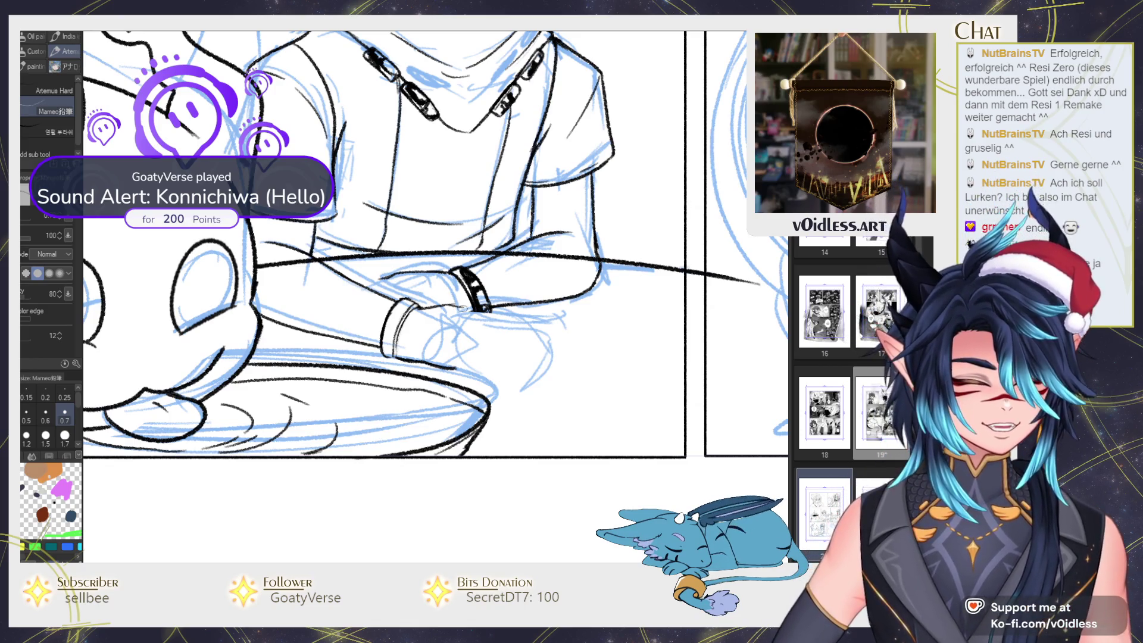
Draw a black stroke running up-right past the ringed wristband
{"action": "scroll", "coordinate": [343, 361], "scroll_direction": "up", "scroll_amount": 5}
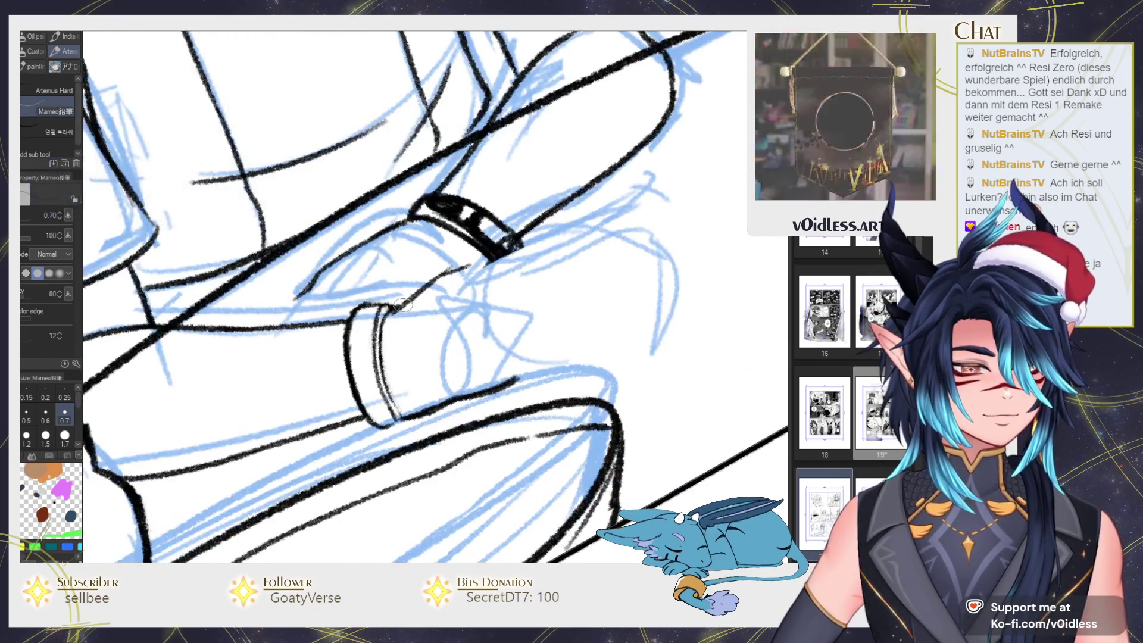
{"action": "left_click_drag", "start_coordinate": [447, 271], "coordinate": [565, 240]}
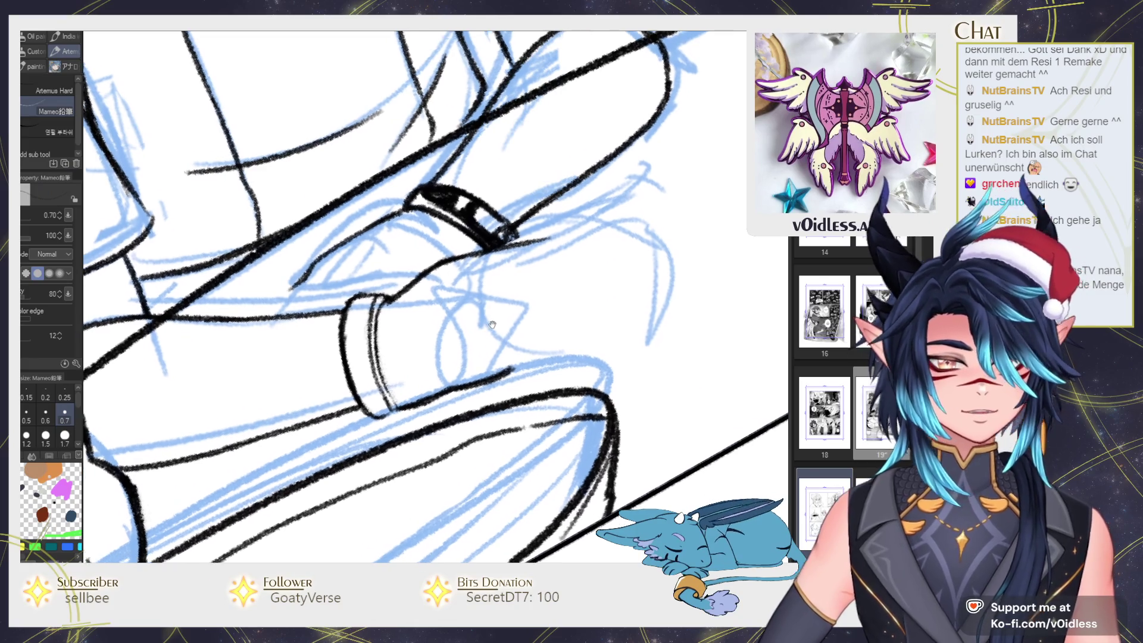